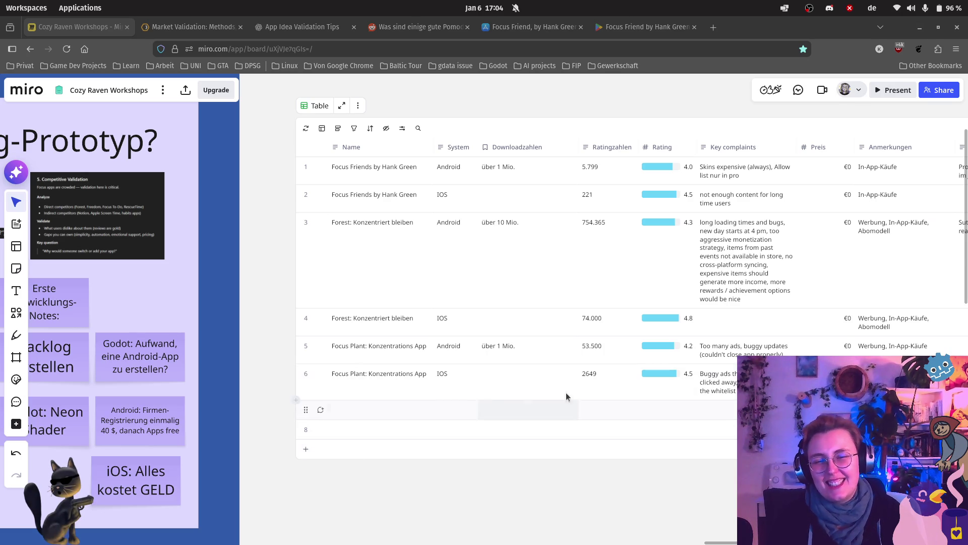
Compare Focus Friend's App Store and Google Play listings, settling on the Google Play page
{"action": "left_click", "coordinate": [502, 26]}
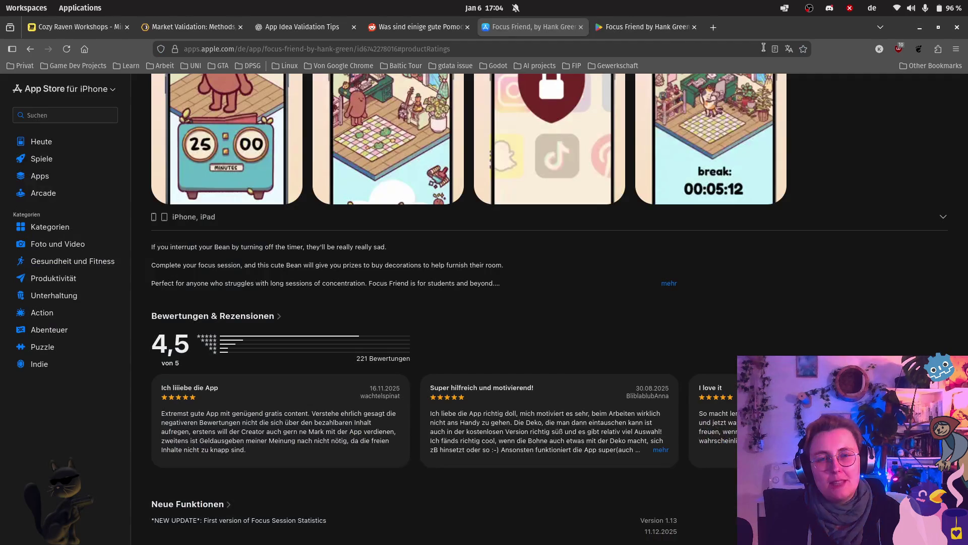
{"action": "left_click", "coordinate": [616, 26]}
{"action": "scroll", "coordinate": [149, 308], "scroll_direction": "up", "scroll_amount": 5}
{"action": "scroll", "coordinate": [169, 273], "scroll_direction": "up", "scroll_amount": 5}
{"action": "scroll", "coordinate": [169, 272], "scroll_direction": "up", "scroll_amount": 3}
{"action": "scroll", "coordinate": [202, 262], "scroll_direction": "down", "scroll_amount": 2}
{"action": "scroll", "coordinate": [237, 259], "scroll_direction": "up", "scroll_amount": 3}
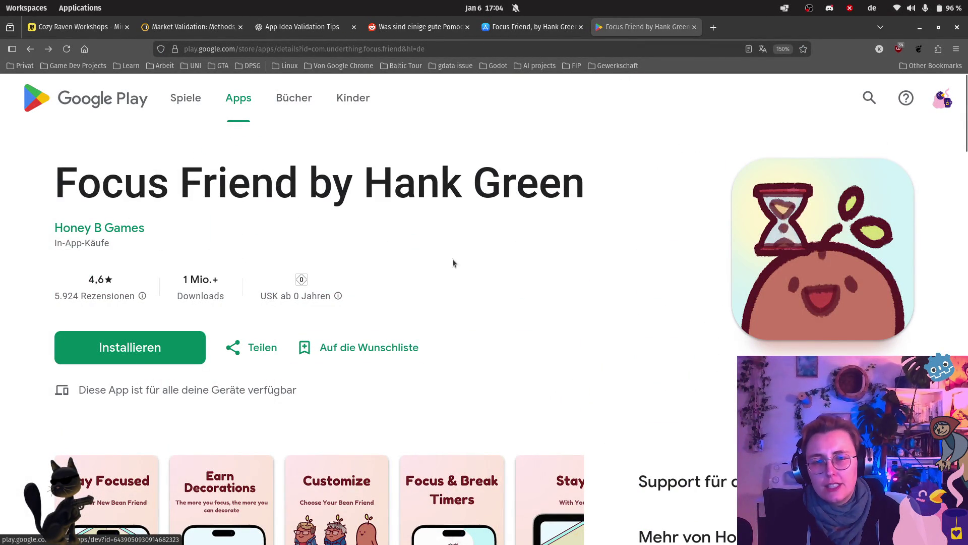
{"action": "left_click", "coordinate": [534, 27]}
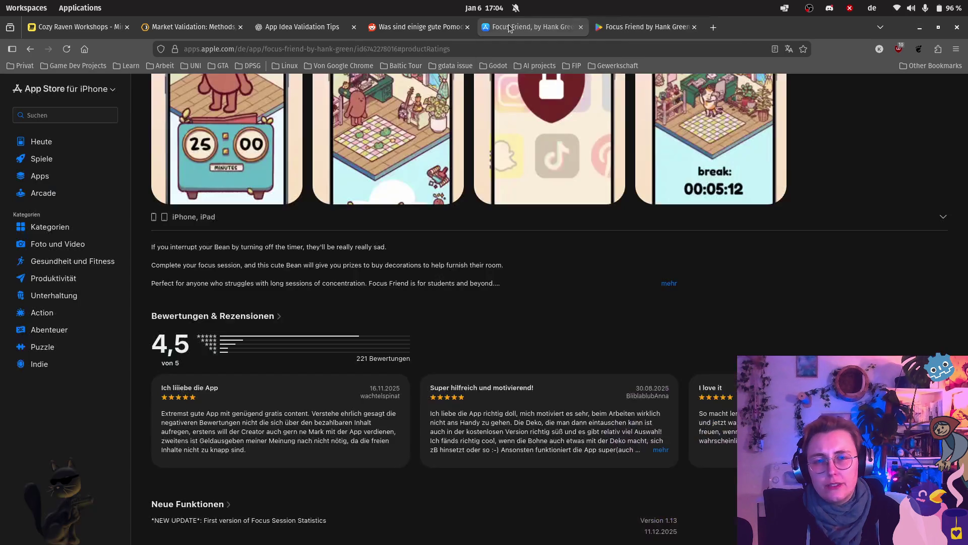
{"action": "scroll", "coordinate": [629, 148], "scroll_direction": "up", "scroll_amount": 5}
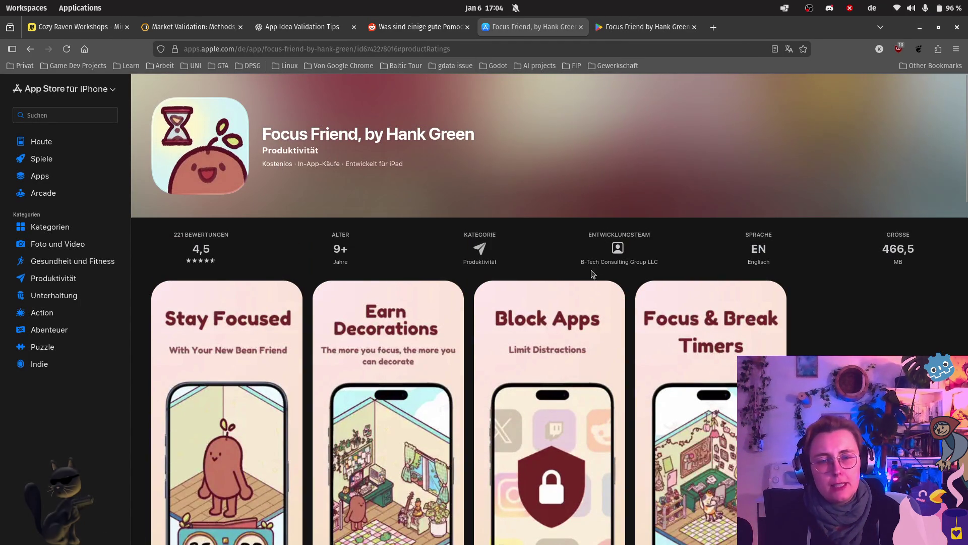
{"action": "left_click", "coordinate": [651, 28]}
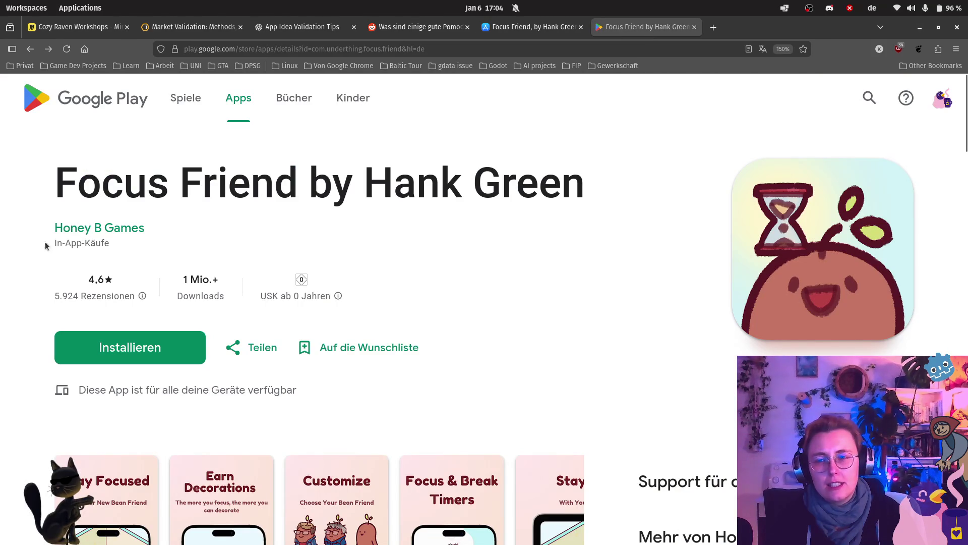
{"action": "left_click", "coordinate": [521, 28]}
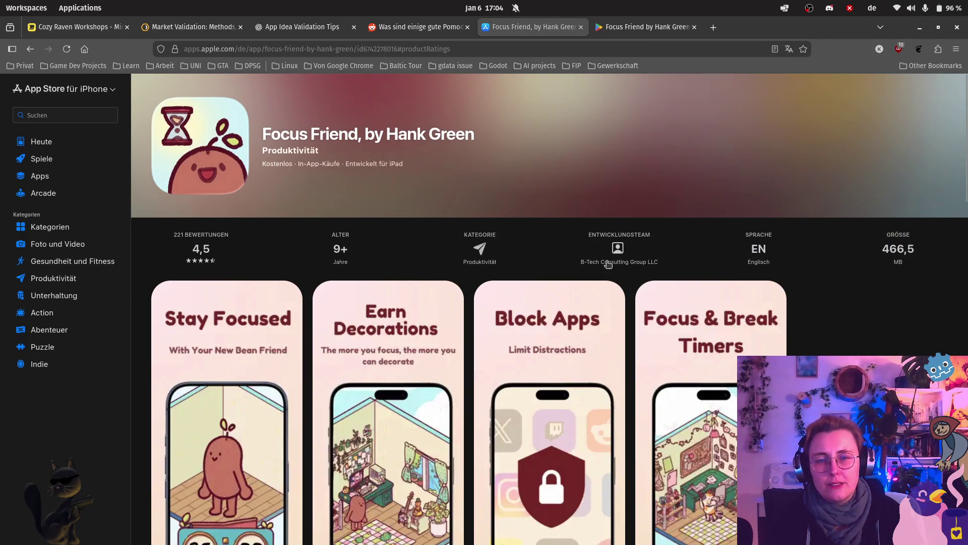
{"action": "left_click", "coordinate": [628, 29]}
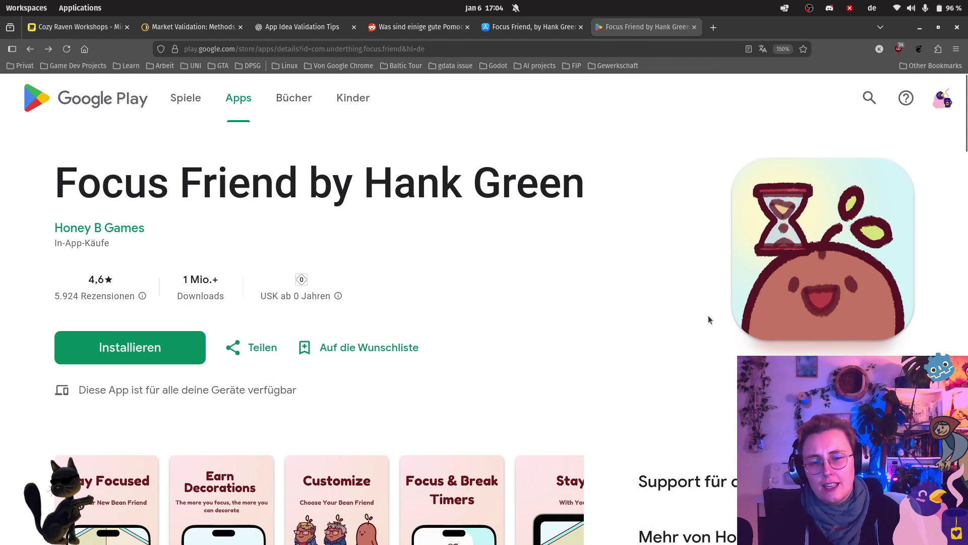
{"action": "scroll", "coordinate": [708, 315], "scroll_direction": "down", "scroll_amount": 2}
{"action": "scroll", "coordinate": [633, 203], "scroll_direction": "down", "scroll_amount": 1}
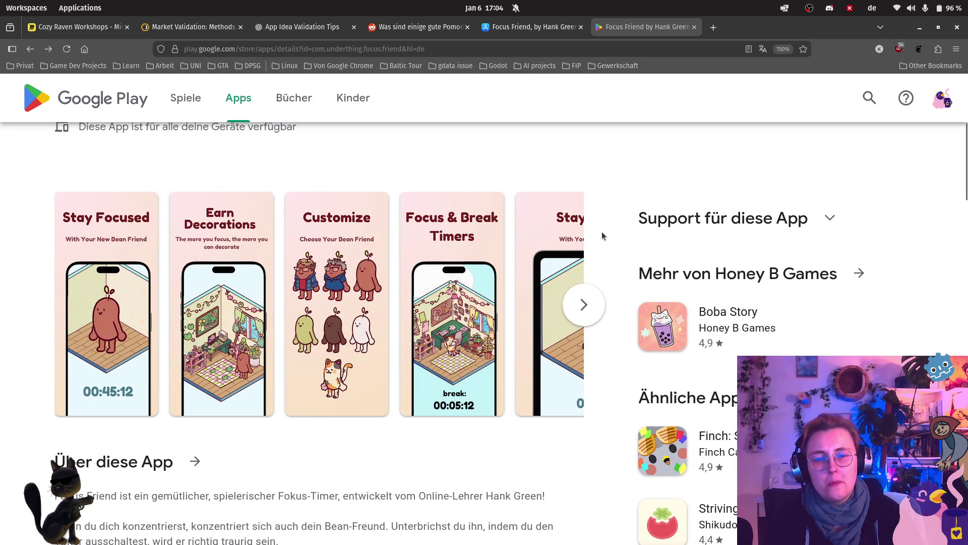
{"action": "scroll", "coordinate": [615, 337], "scroll_direction": "down", "scroll_amount": 1}
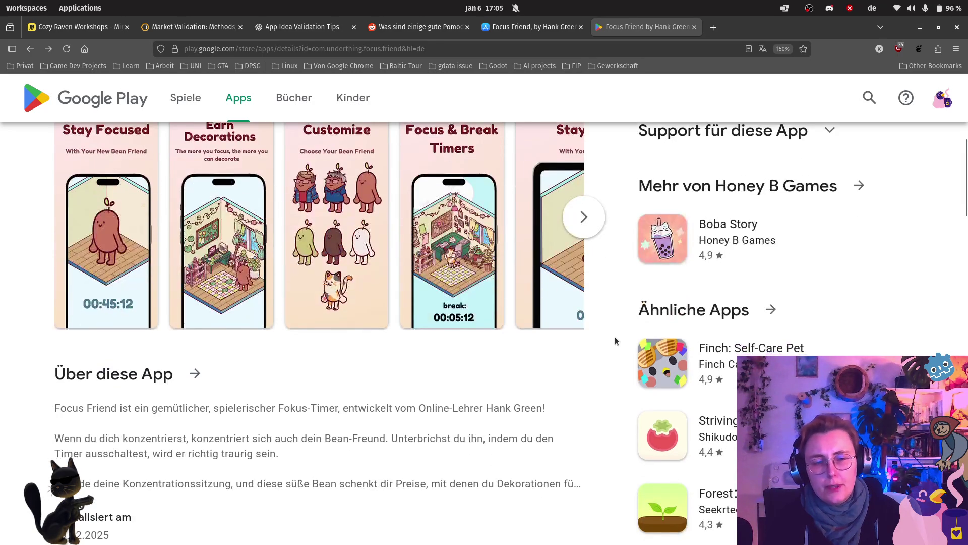
{"action": "scroll", "coordinate": [615, 336], "scroll_direction": "down", "scroll_amount": 1}
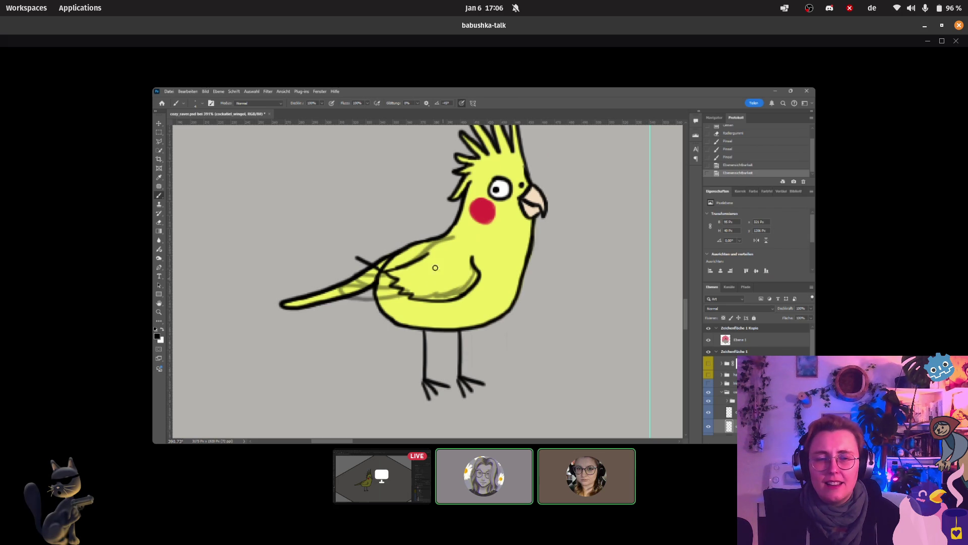
View the Discord call's shared screen with the yellow cockatiel drawing
{"action": "left_click_drag", "start_coordinate": [359, 257], "coordinate": [394, 291]}
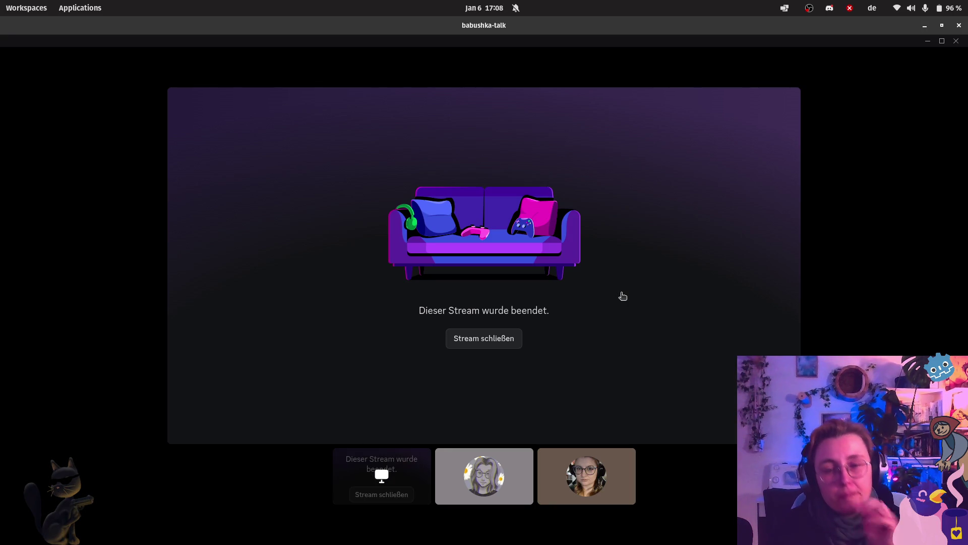
Close the ended stream view and switch back to the browser's Google Play page
{"action": "left_click", "coordinate": [497, 336]}
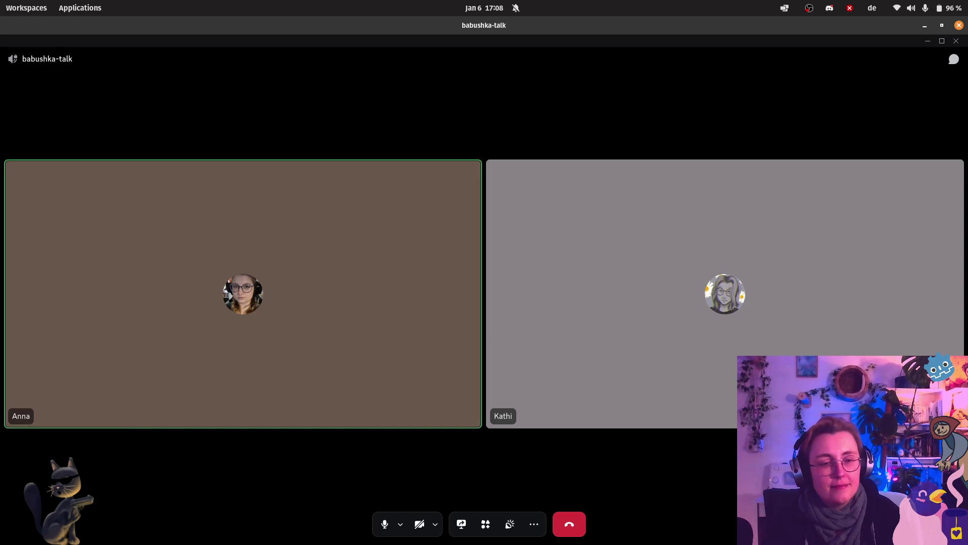
{"action": "key", "text": "alt+Tab"}
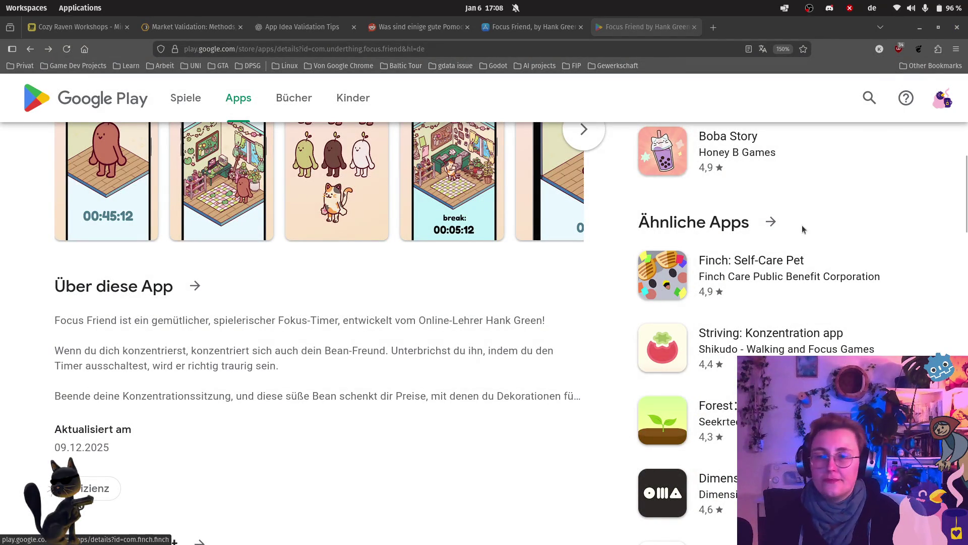
{"action": "scroll", "coordinate": [572, 179], "scroll_direction": "up", "scroll_amount": 2}
{"action": "scroll", "coordinate": [531, 268], "scroll_direction": "up", "scroll_amount": 4}
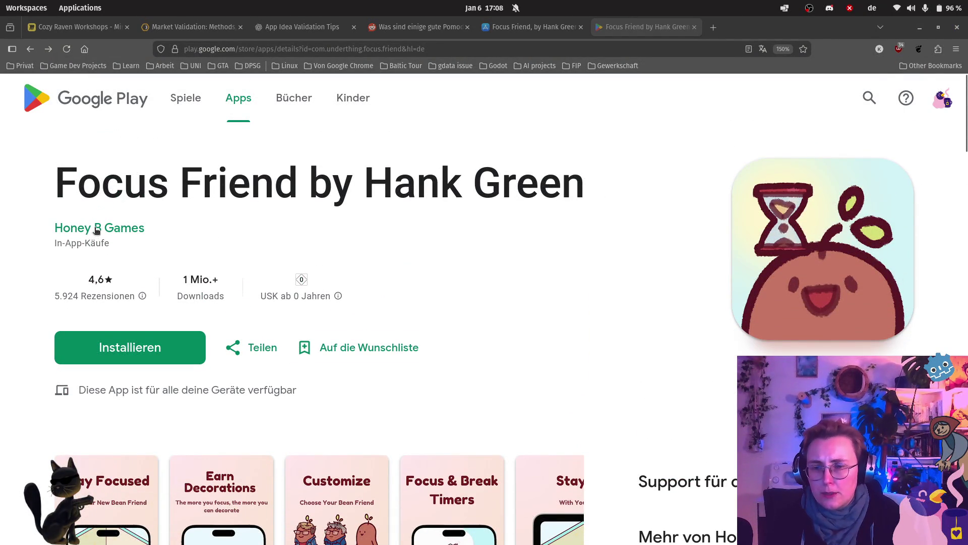
{"action": "scroll", "coordinate": [546, 366], "scroll_direction": "down", "scroll_amount": 3}
{"action": "scroll", "coordinate": [679, 287], "scroll_direction": "down", "scroll_amount": 3}
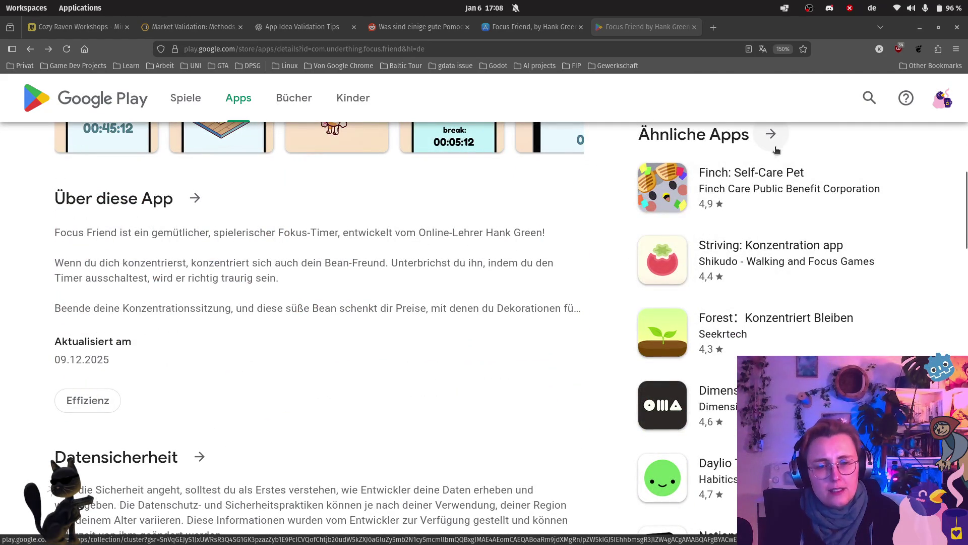
{"action": "scroll", "coordinate": [746, 173], "scroll_direction": "up", "scroll_amount": 5}
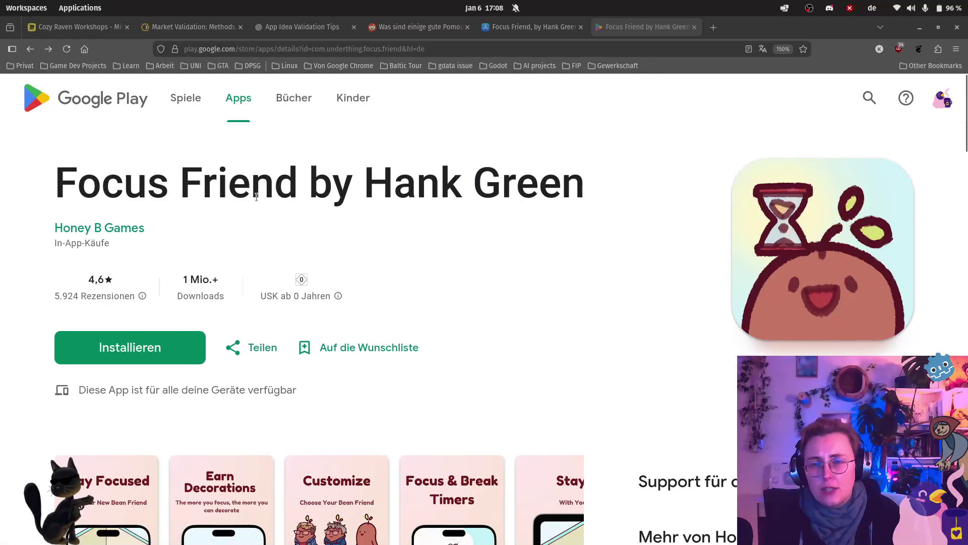
{"action": "scroll", "coordinate": [257, 197], "scroll_direction": "down", "scroll_amount": 5}
{"action": "scroll", "coordinate": [26, 239], "scroll_direction": "up", "scroll_amount": 5}
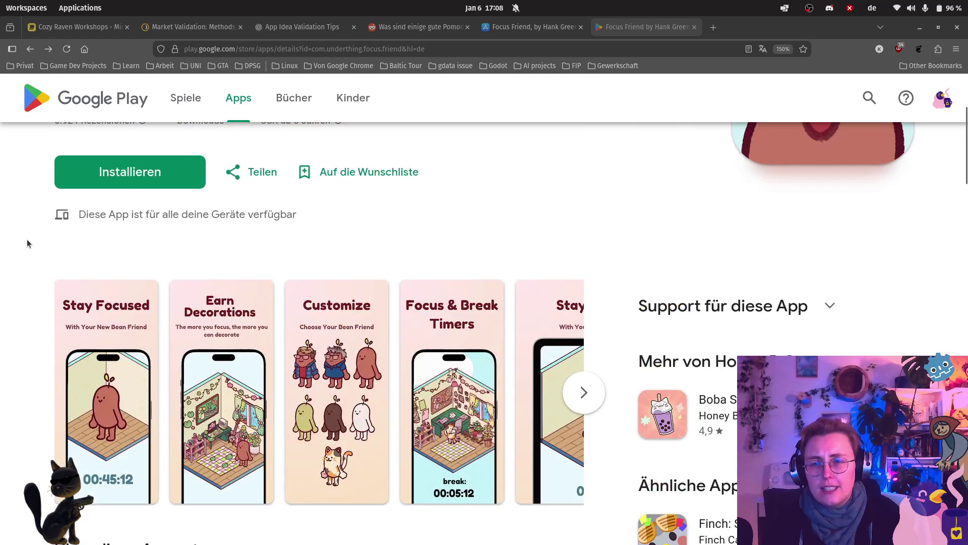
{"action": "scroll", "coordinate": [224, 195], "scroll_direction": "up", "scroll_amount": 3}
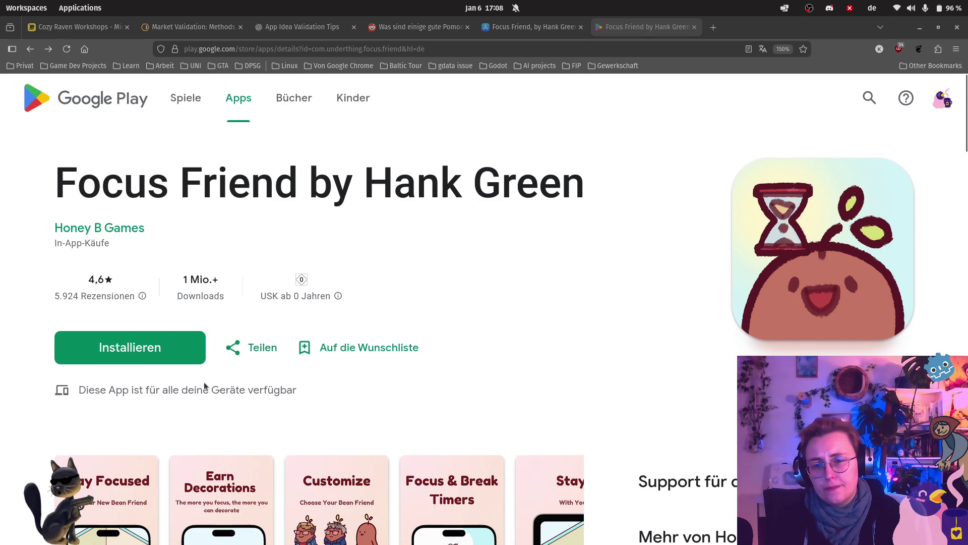
{"action": "scroll", "coordinate": [462, 339], "scroll_direction": "down", "scroll_amount": 3}
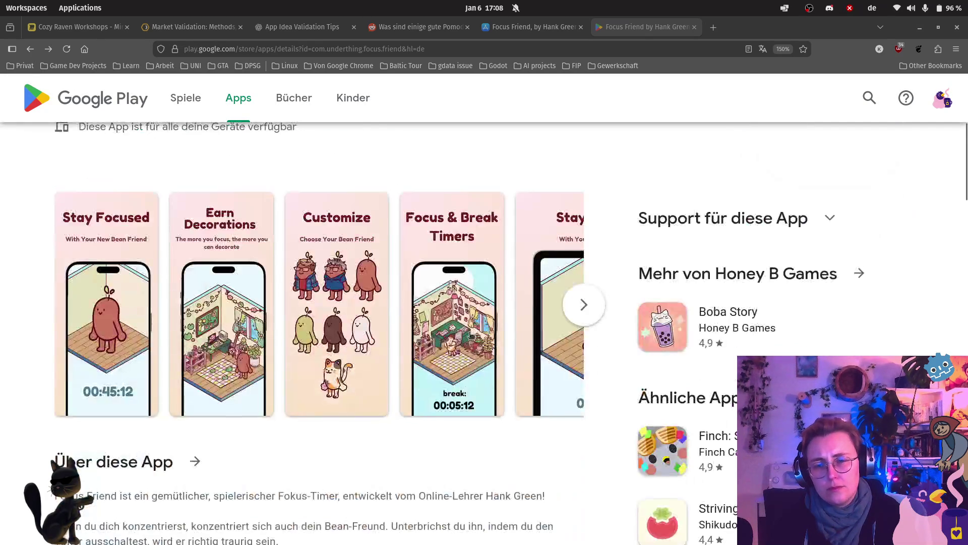
{"action": "scroll", "coordinate": [470, 331], "scroll_direction": "down", "scroll_amount": 3}
{"action": "scroll", "coordinate": [473, 334], "scroll_direction": "down", "scroll_amount": 3}
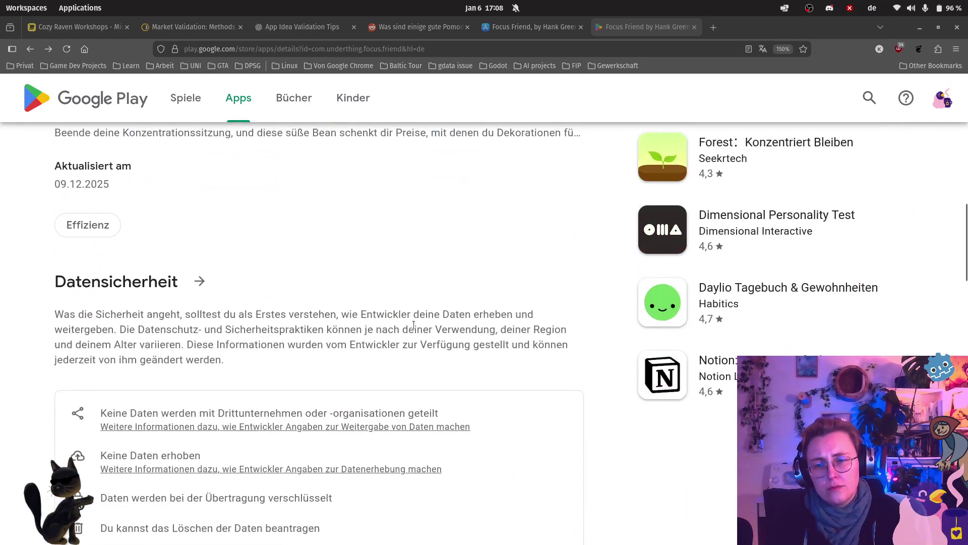
{"action": "left_click", "coordinate": [88, 224]}
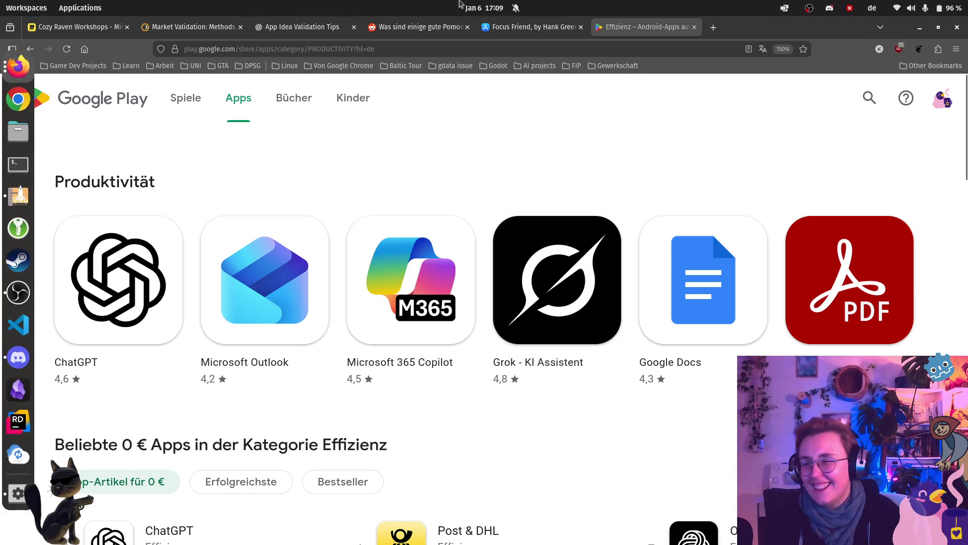
{"action": "scroll", "coordinate": [594, 455], "scroll_direction": "down", "scroll_amount": 3}
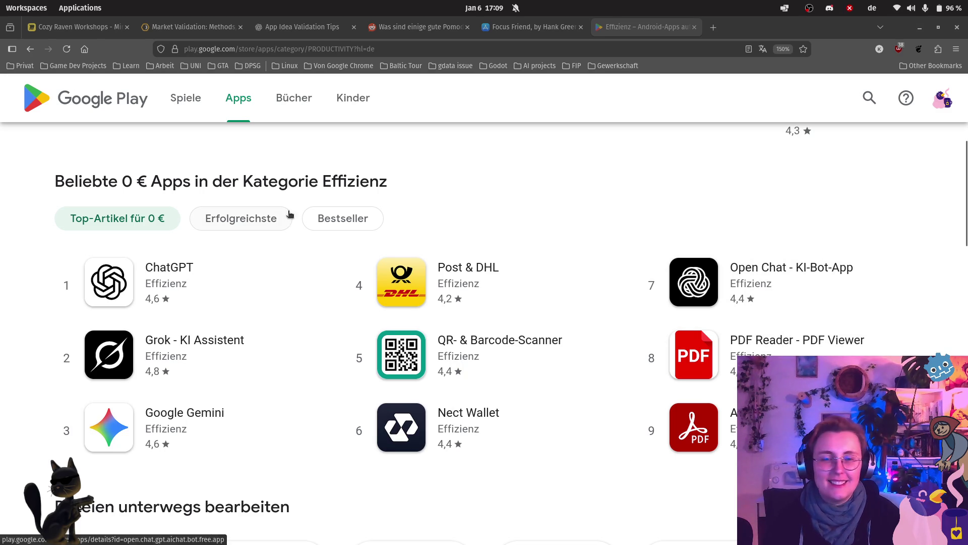
{"action": "scroll", "coordinate": [684, 310], "scroll_direction": "down", "scroll_amount": 1}
{"action": "scroll", "coordinate": [677, 281], "scroll_direction": "down", "scroll_amount": 2}
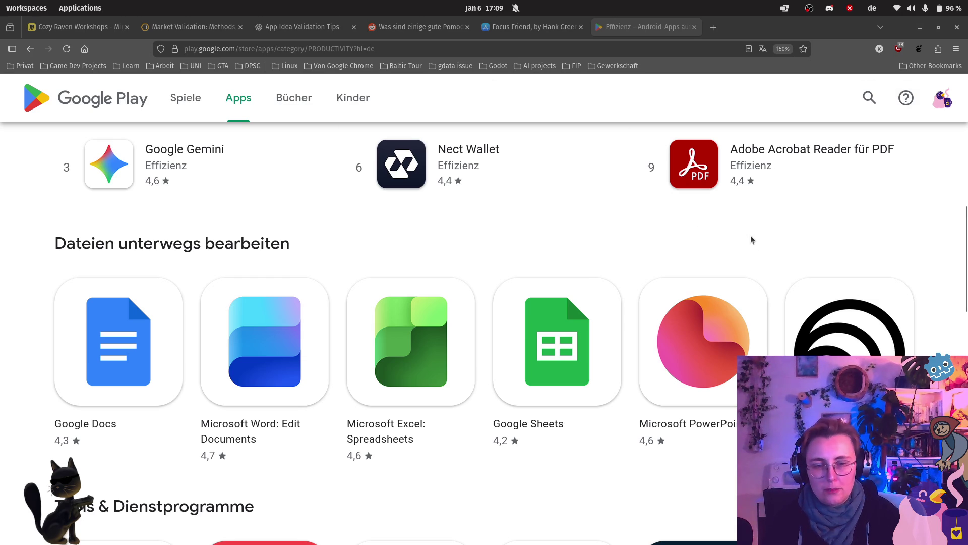
{"action": "scroll", "coordinate": [255, 280], "scroll_direction": "down", "scroll_amount": 5}
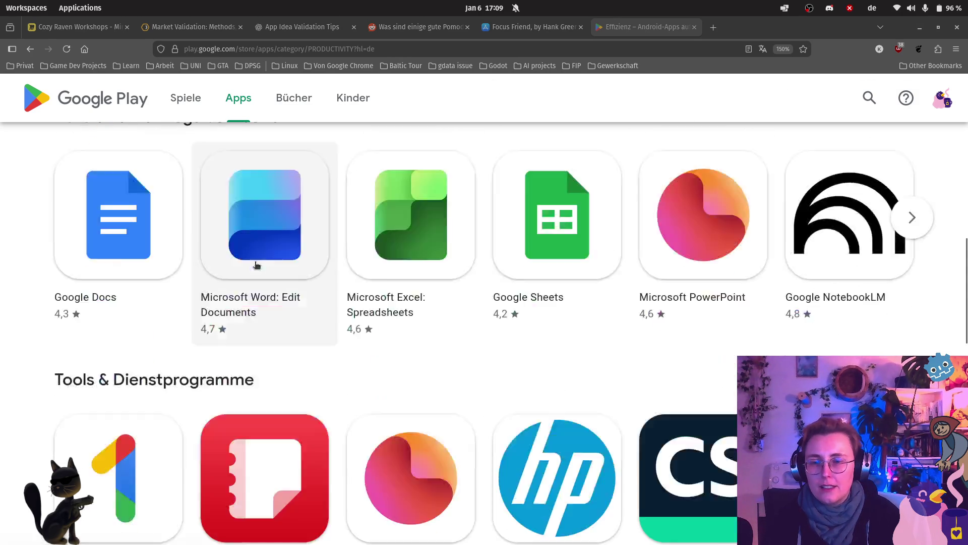
{"action": "scroll", "coordinate": [242, 227], "scroll_direction": "down", "scroll_amount": 2}
{"action": "scroll", "coordinate": [232, 212], "scroll_direction": "down", "scroll_amount": 3}
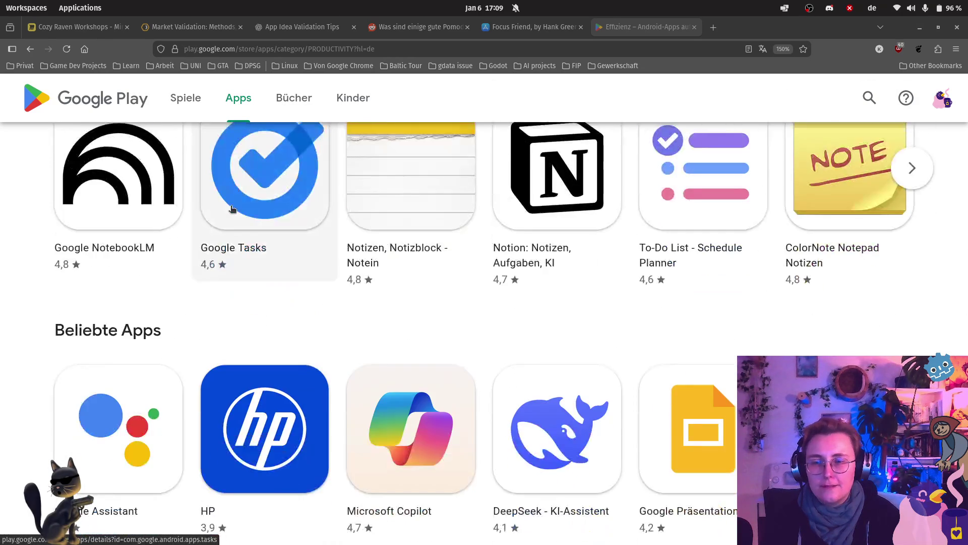
{"action": "scroll", "coordinate": [231, 214], "scroll_direction": "down", "scroll_amount": 5}
{"action": "scroll", "coordinate": [346, 242], "scroll_direction": "up", "scroll_amount": 3}
{"action": "scroll", "coordinate": [359, 244], "scroll_direction": "up", "scroll_amount": 5}
{"action": "scroll", "coordinate": [384, 238], "scroll_direction": "up", "scroll_amount": 5}
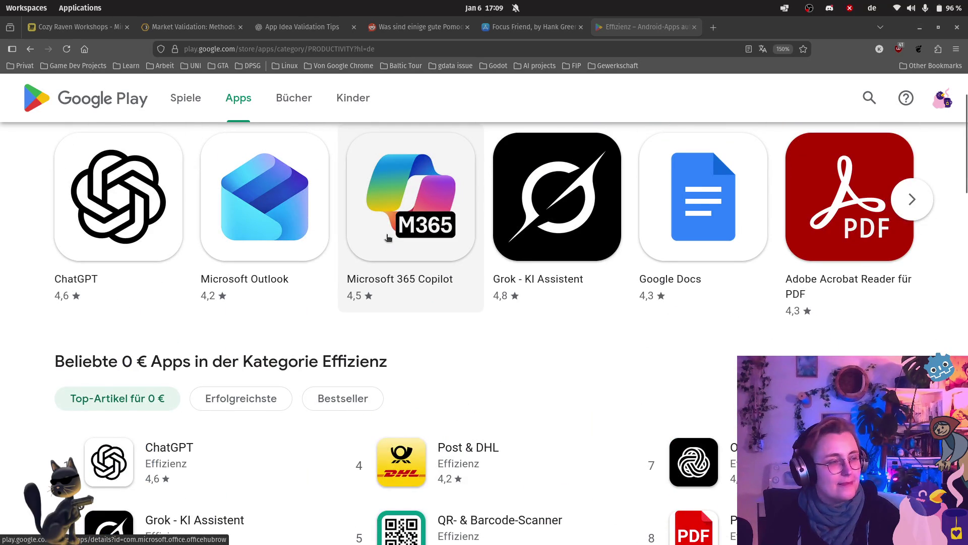
{"action": "scroll", "coordinate": [386, 238], "scroll_direction": "up", "scroll_amount": 1}
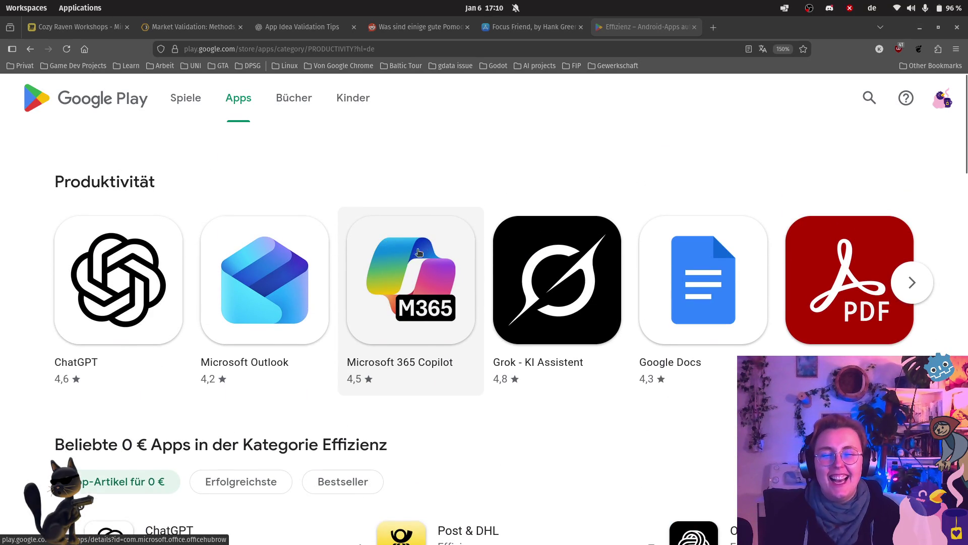
{"action": "scroll", "coordinate": [424, 261], "scroll_direction": "down", "scroll_amount": 2}
{"action": "scroll", "coordinate": [779, 320], "scroll_direction": "down", "scroll_amount": 1}
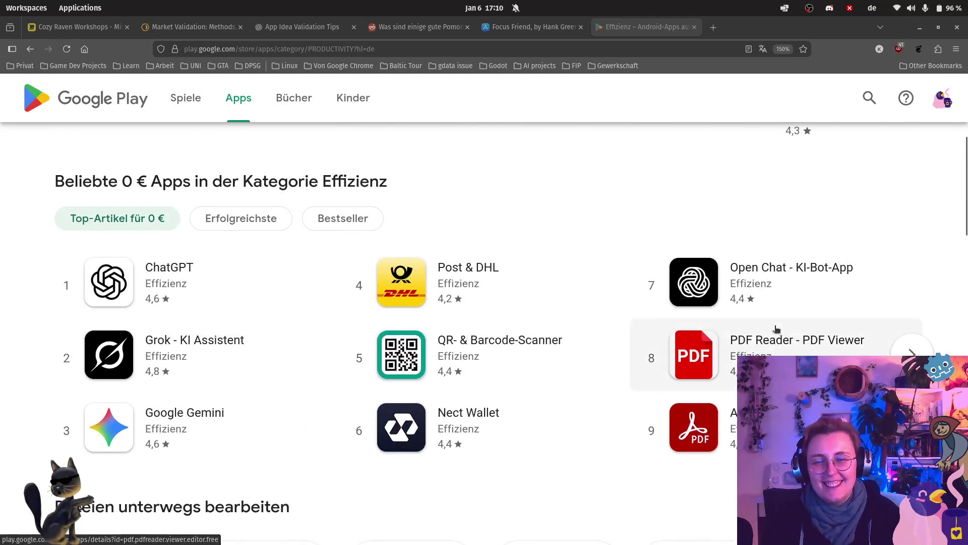
{"action": "scroll", "coordinate": [777, 329], "scroll_direction": "down", "scroll_amount": 1}
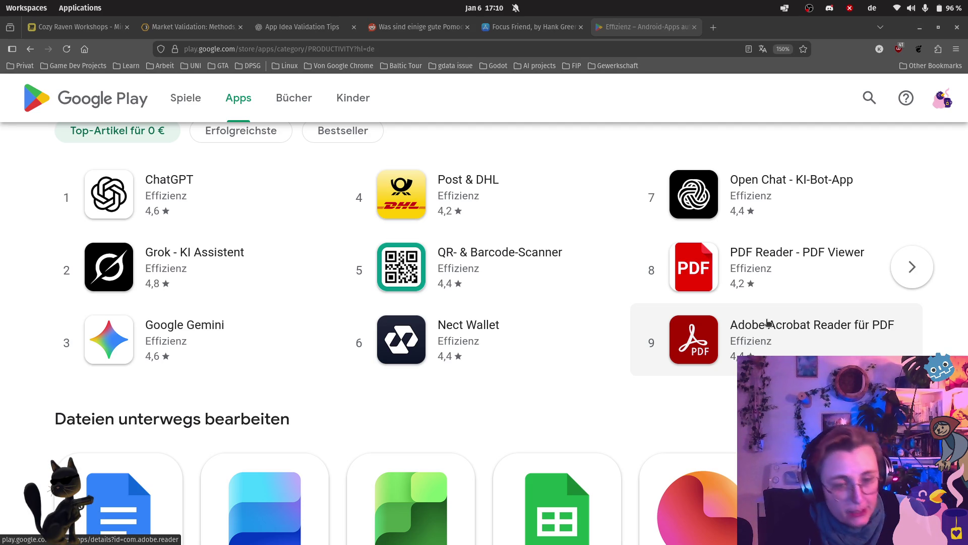
{"action": "scroll", "coordinate": [768, 323], "scroll_direction": "down", "scroll_amount": 3}
{"action": "scroll", "coordinate": [666, 303], "scroll_direction": "down", "scroll_amount": 3}
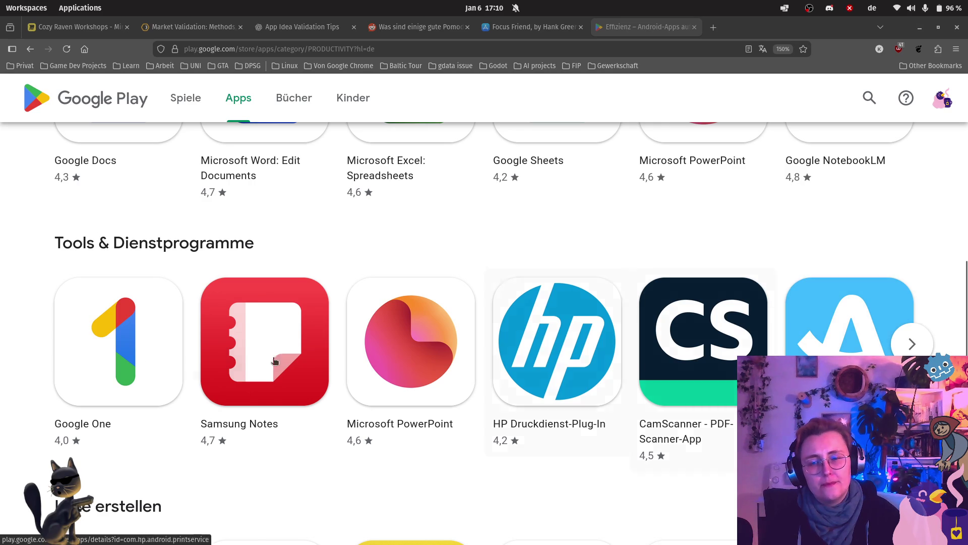
{"action": "mouse_move", "coordinate": [557, 363]}
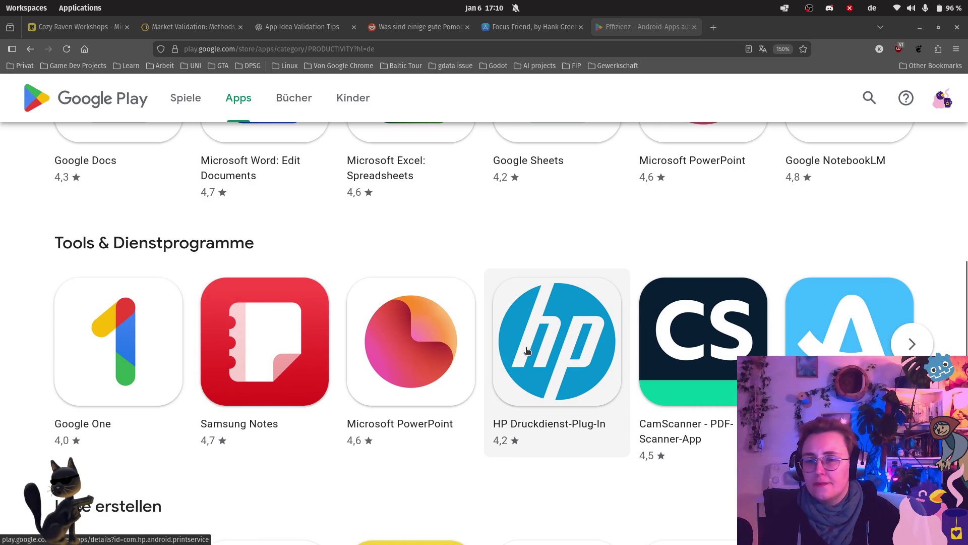
{"action": "scroll", "coordinate": [527, 350], "scroll_direction": "down", "scroll_amount": 1}
{"action": "scroll", "coordinate": [527, 349], "scroll_direction": "down", "scroll_amount": 3}
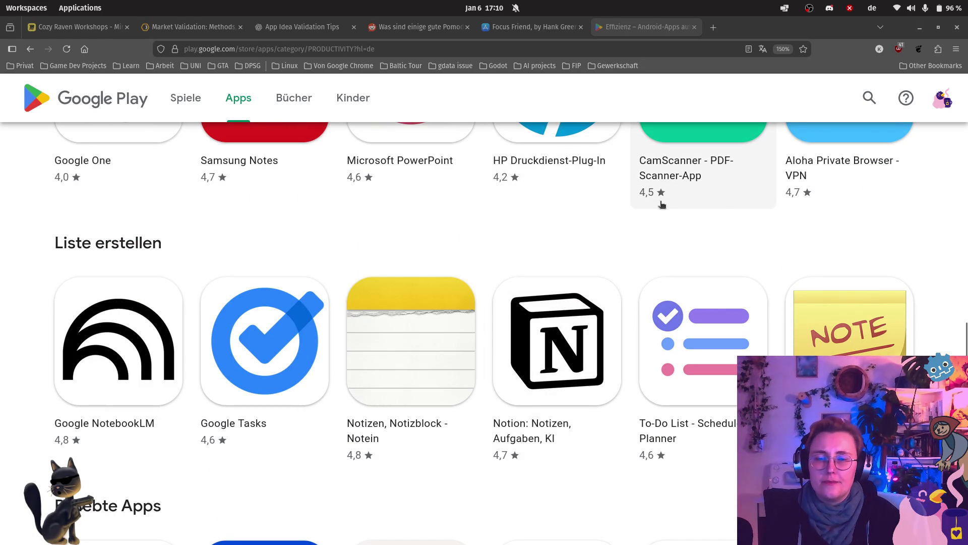
{"action": "scroll", "coordinate": [76, 250], "scroll_direction": "down", "scroll_amount": 2}
{"action": "scroll", "coordinate": [98, 245], "scroll_direction": "down", "scroll_amount": 1}
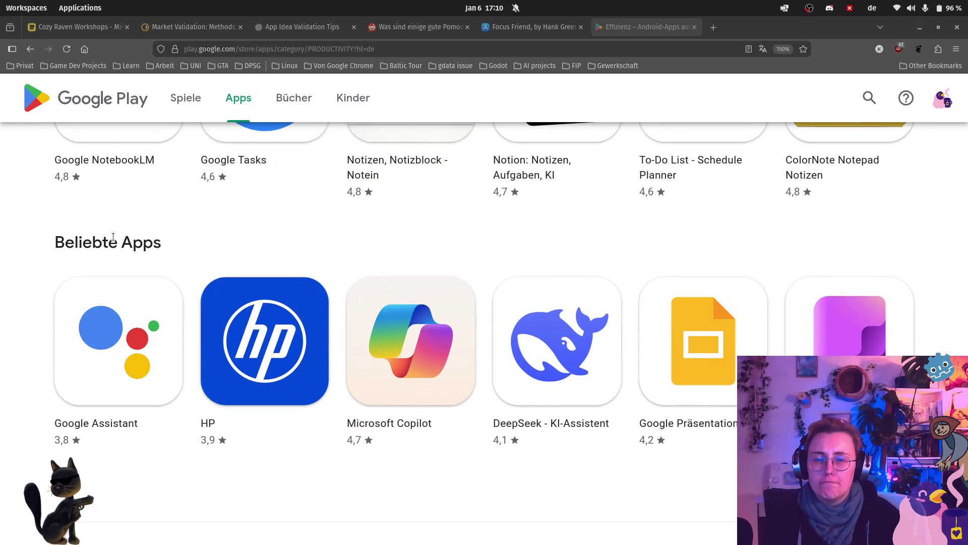
{"action": "scroll", "coordinate": [123, 237], "scroll_direction": "down", "scroll_amount": 1}
{"action": "scroll", "coordinate": [123, 238], "scroll_direction": "down", "scroll_amount": 1}
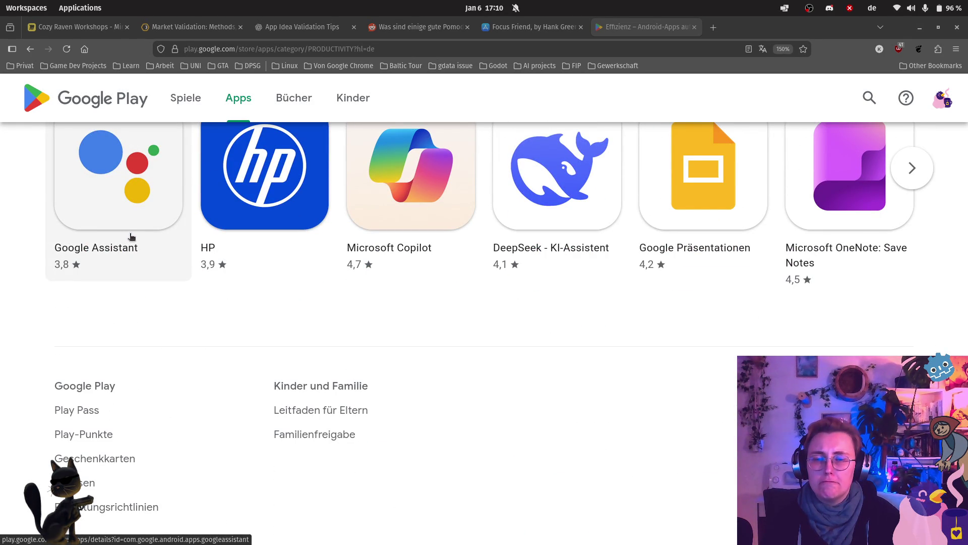
{"action": "scroll", "coordinate": [131, 237], "scroll_direction": "up", "scroll_amount": 5}
{"action": "scroll", "coordinate": [130, 234], "scroll_direction": "up", "scroll_amount": 5}
{"action": "scroll", "coordinate": [135, 197], "scroll_direction": "up", "scroll_amount": 5}
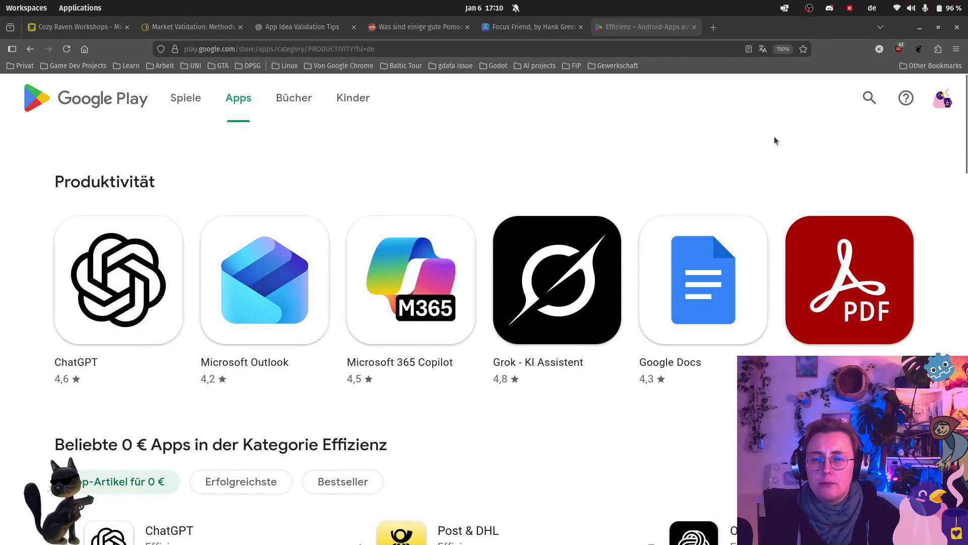
Search Google Play for 'fokus konzentration', view Focus To-Do: Pomodoro Timer, then return to Miro
{"action": "left_click", "coordinate": [869, 98]}
{"action": "type", "text": "f"}
{"action": "key", "text": "BackSpace"}
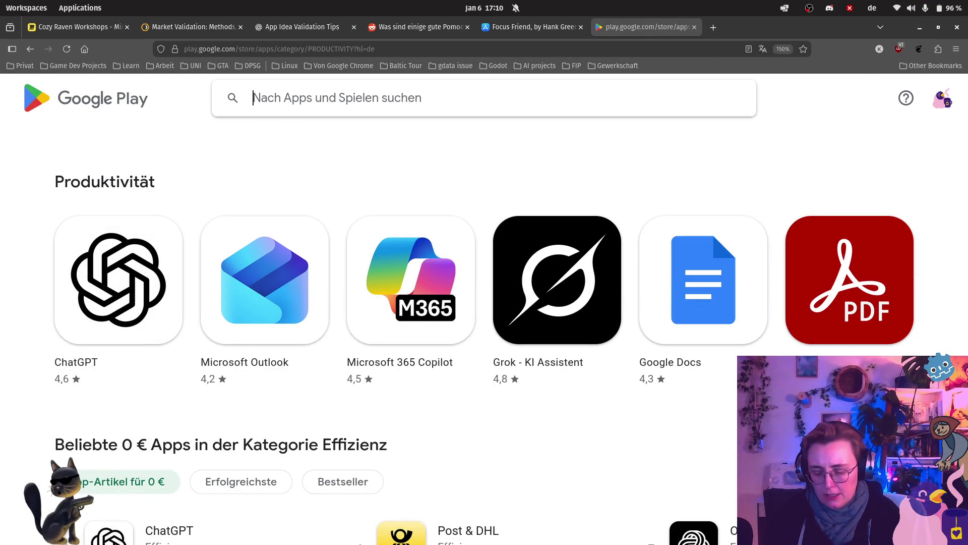
{"action": "type", "text": "fokus"}
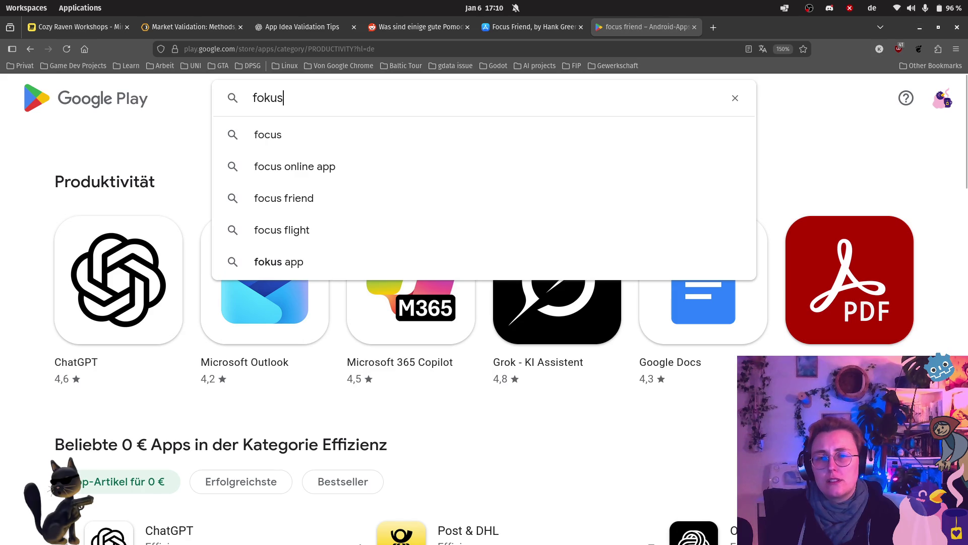
{"action": "type", "text": " konzentration"}
{"action": "key", "text": "Return"}
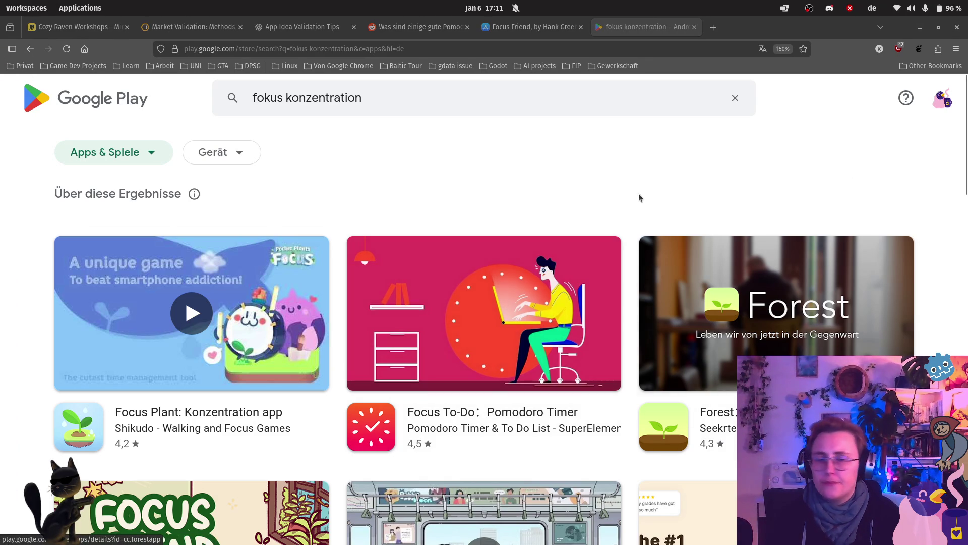
{"action": "left_click", "coordinate": [552, 355]}
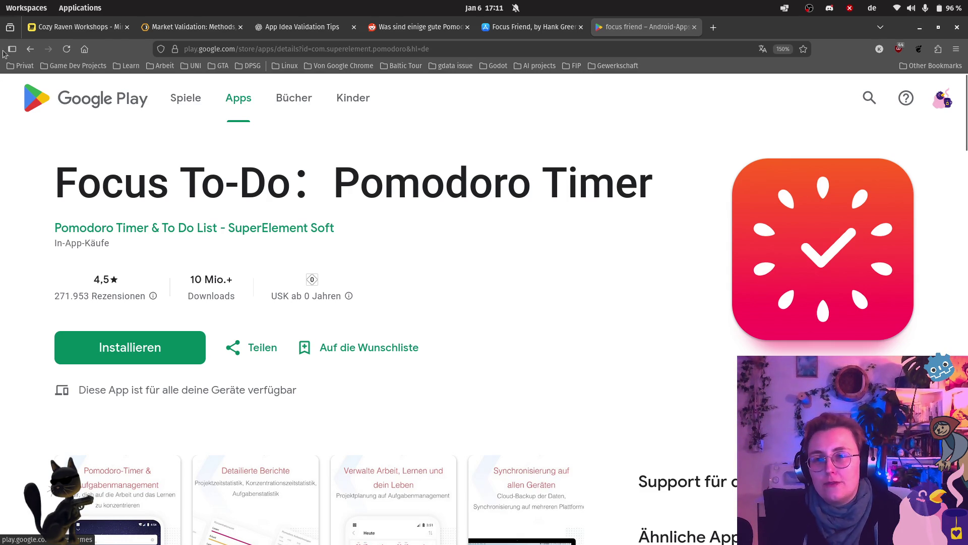
{"action": "left_click", "coordinate": [80, 27]}
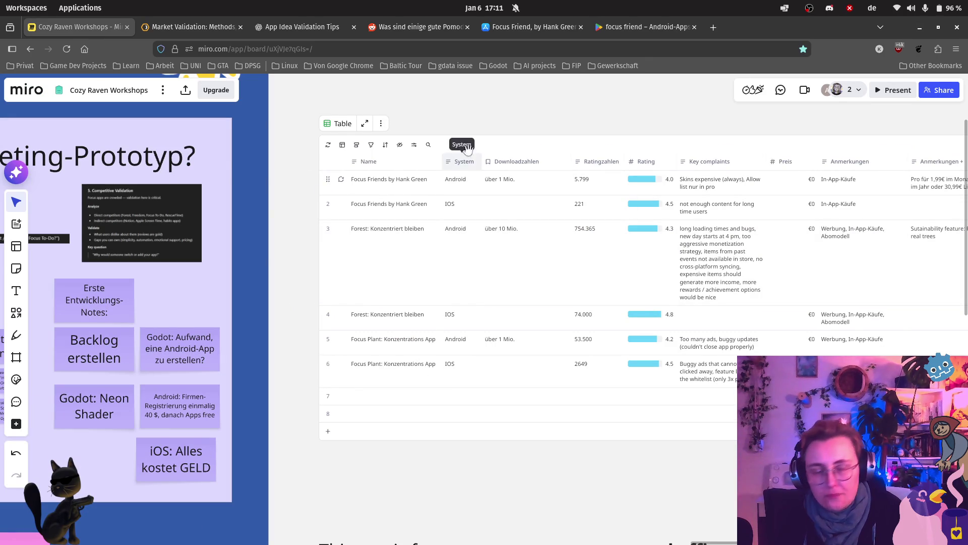
{"action": "scroll", "coordinate": [272, 202], "scroll_direction": "left", "scroll_amount": 10}
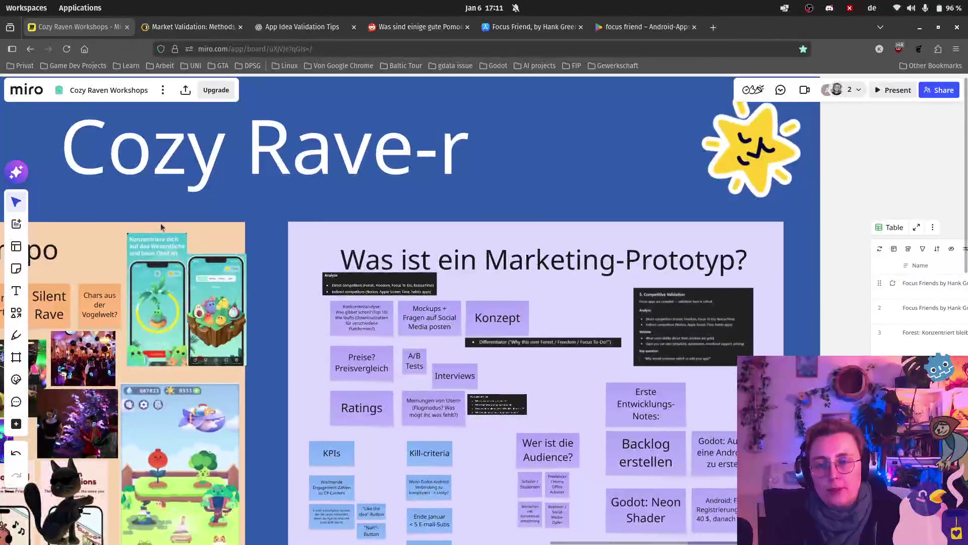
{"action": "scroll", "coordinate": [160, 223], "scroll_direction": "down", "scroll_amount": 3}
{"action": "scroll", "coordinate": [74, 346], "scroll_direction": "up", "scroll_amount": 3}
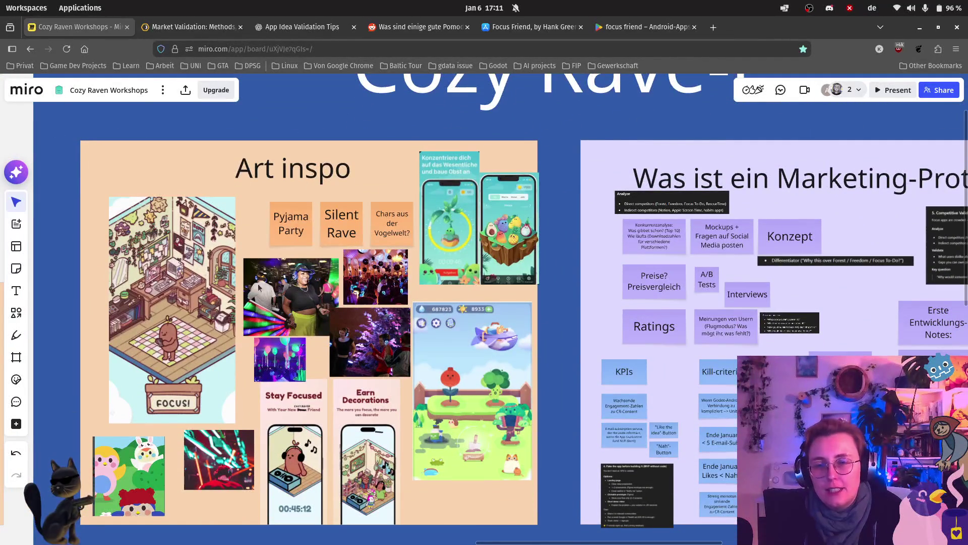
{"action": "scroll", "coordinate": [152, 273], "scroll_direction": "up", "scroll_amount": 2}
{"action": "scroll", "coordinate": [319, 216], "scroll_direction": "up", "scroll_amount": 2}
{"action": "scroll", "coordinate": [306, 296], "scroll_direction": "left", "scroll_amount": 2}
{"action": "scroll", "coordinate": [296, 369], "scroll_direction": "down", "scroll_amount": 1}
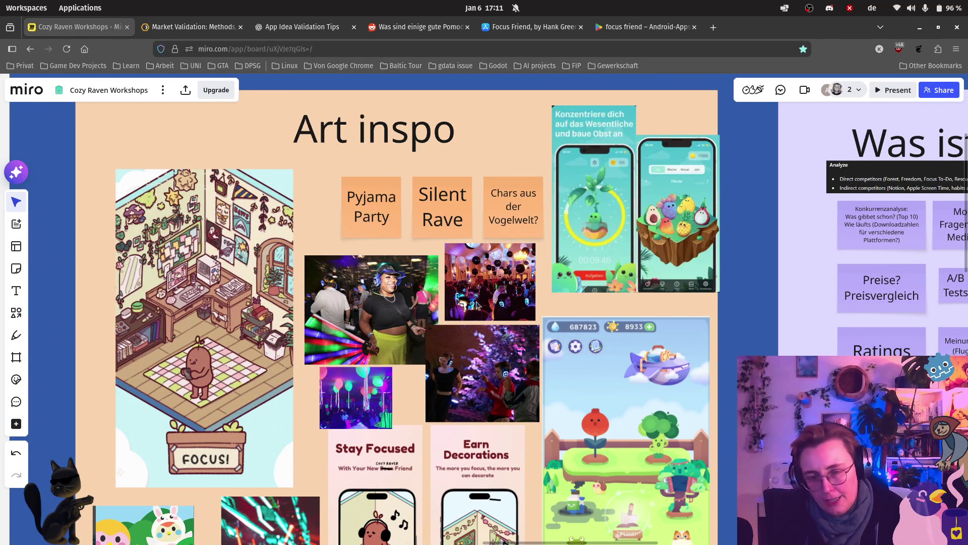
{"action": "scroll", "coordinate": [467, 344], "scroll_direction": "up", "scroll_amount": 3}
{"action": "scroll", "coordinate": [468, 344], "scroll_direction": "up", "scroll_amount": 2}
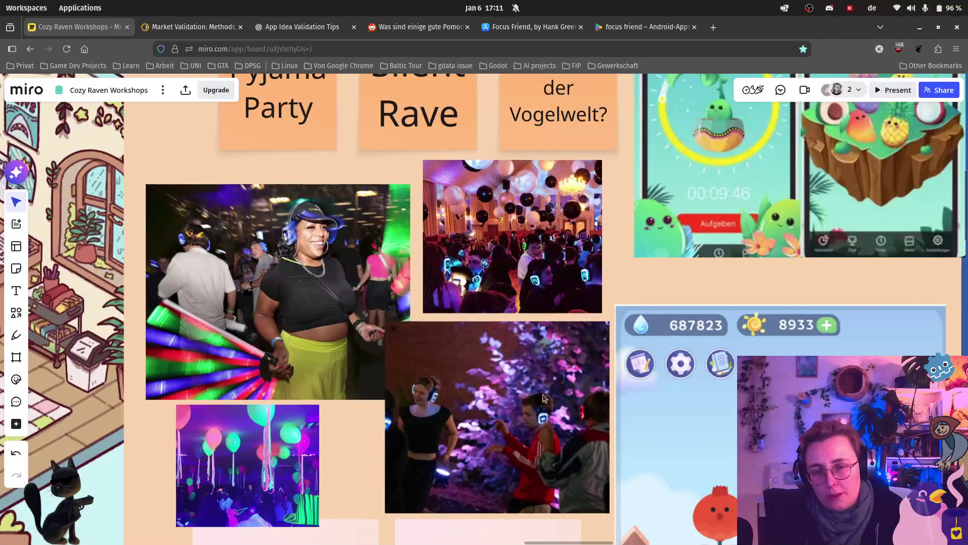
{"action": "scroll", "coordinate": [561, 228], "scroll_direction": "down", "scroll_amount": 2}
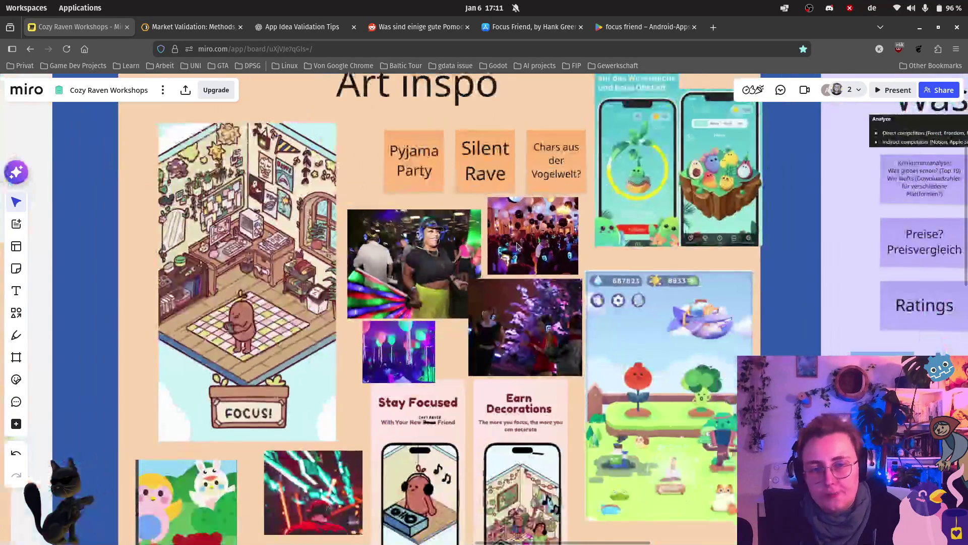
{"action": "scroll", "coordinate": [530, 250], "scroll_direction": "down", "scroll_amount": 1}
{"action": "scroll", "coordinate": [365, 423], "scroll_direction": "up", "scroll_amount": 2}
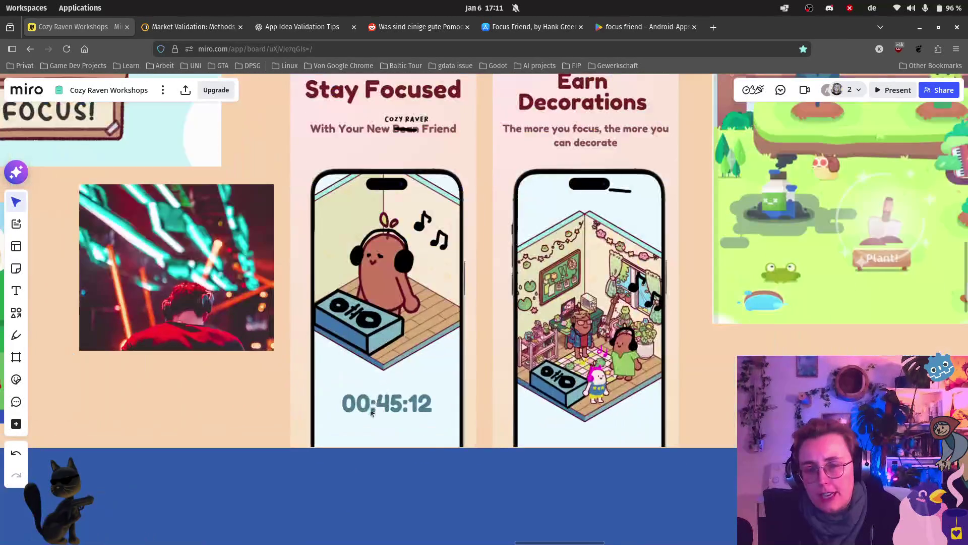
{"action": "scroll", "coordinate": [366, 427], "scroll_direction": "up", "scroll_amount": 3}
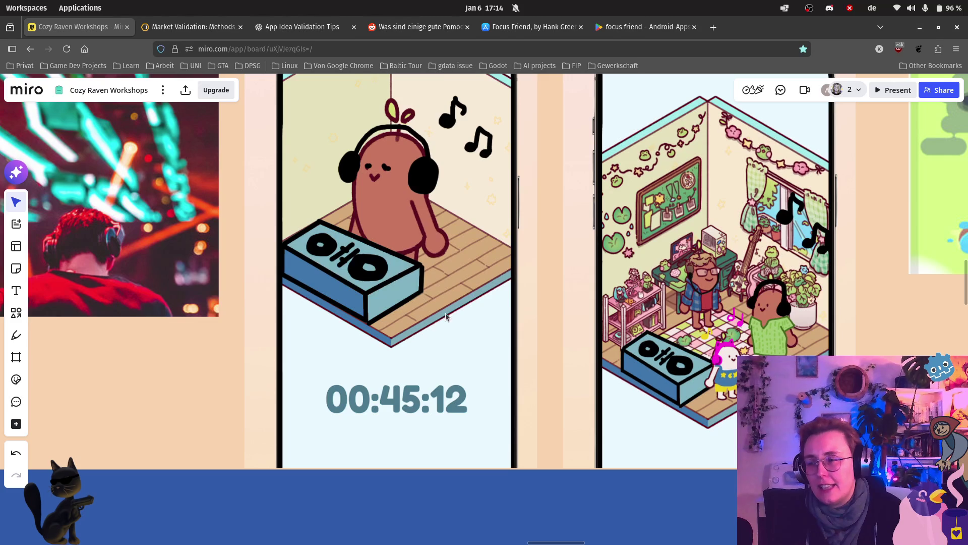
{"action": "scroll", "coordinate": [580, 283], "scroll_direction": "down", "scroll_amount": 5}
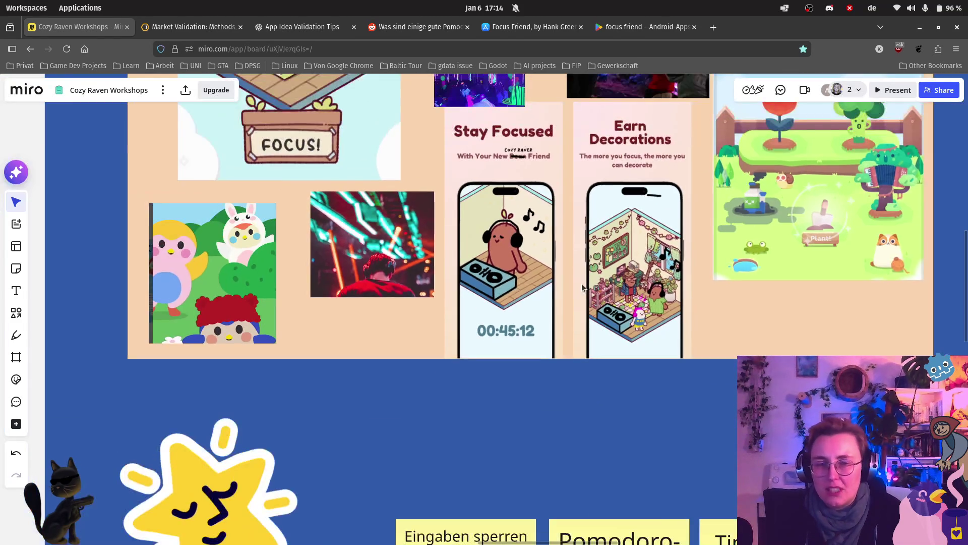
{"action": "scroll", "coordinate": [582, 284], "scroll_direction": "down", "scroll_amount": 3}
{"action": "scroll", "coordinate": [590, 379], "scroll_direction": "up", "scroll_amount": 2}
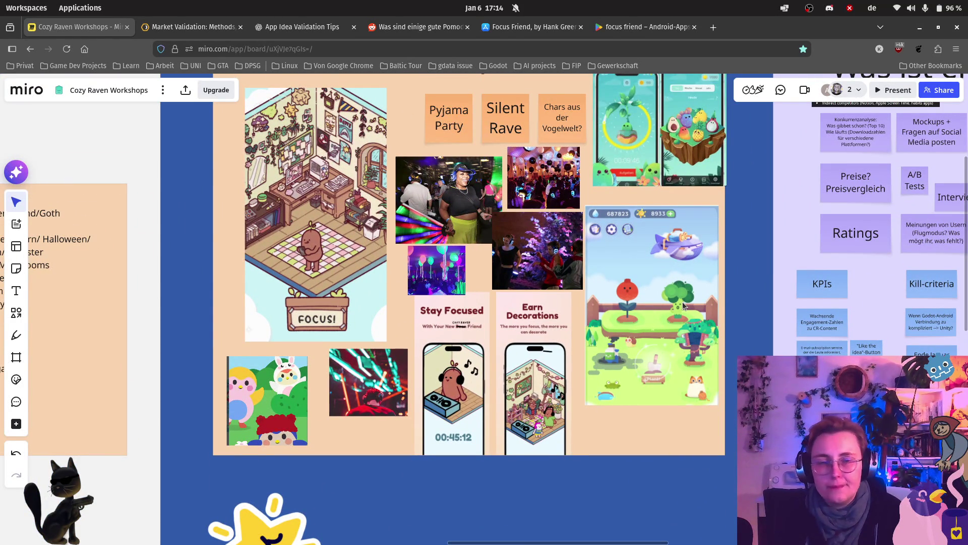
{"action": "scroll", "coordinate": [684, 306], "scroll_direction": "down", "scroll_amount": 2}
{"action": "scroll", "coordinate": [695, 271], "scroll_direction": "right", "scroll_amount": 5}
Pan the board to show the Marketing-Prototyp frame beside the competitor table
{"action": "left_click_drag", "start_coordinate": [695, 271], "coordinate": [476, 224]}
{"action": "scroll", "coordinate": [627, 198], "scroll_direction": "right", "scroll_amount": 5}
{"action": "scroll", "coordinate": [629, 194], "scroll_direction": "down", "scroll_amount": 2}
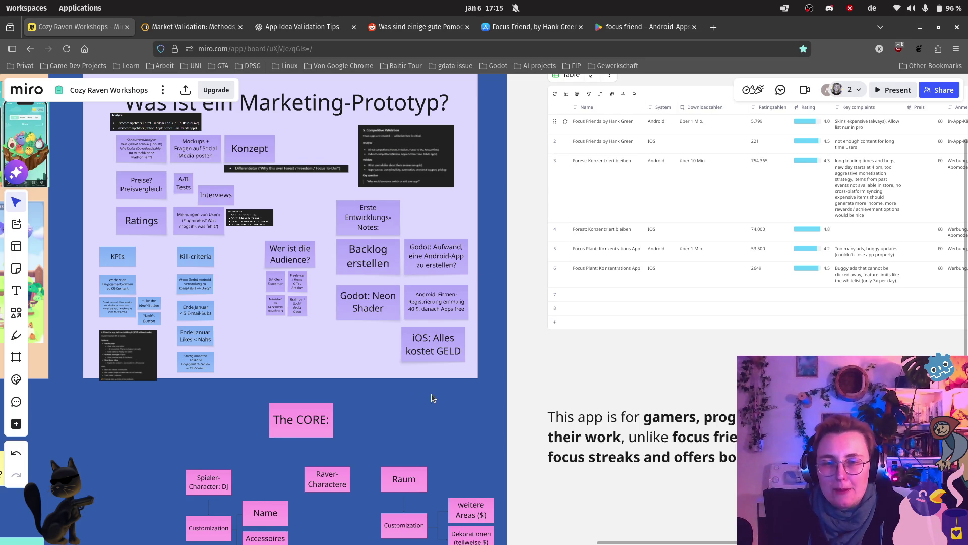
{"action": "scroll", "coordinate": [582, 237], "scroll_direction": "down", "scroll_amount": 1}
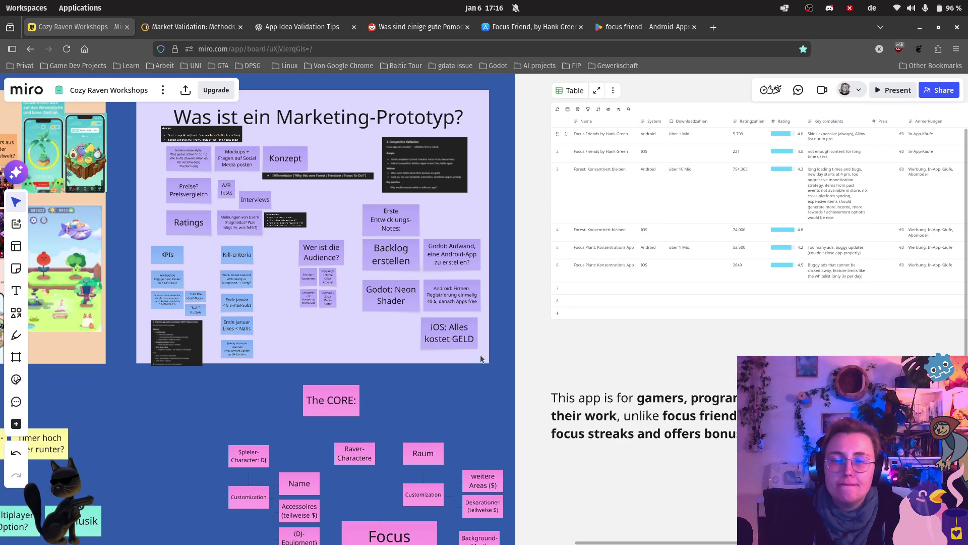
{"action": "scroll", "coordinate": [408, 376], "scroll_direction": "up", "scroll_amount": 2}
{"action": "scroll", "coordinate": [410, 378], "scroll_direction": "down", "scroll_amount": 3}
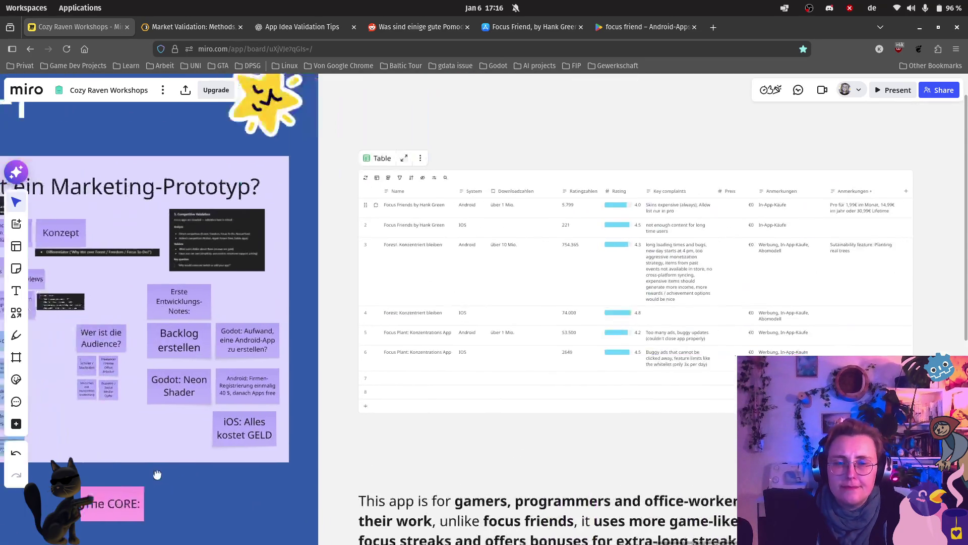
{"action": "scroll", "coordinate": [159, 439], "scroll_direction": "up", "scroll_amount": 3}
Pan across the board to the competitor table, then bring up Focus To-Do's Google Play listing
{"action": "left_click_drag", "start_coordinate": [159, 439], "coordinate": [599, 321]}
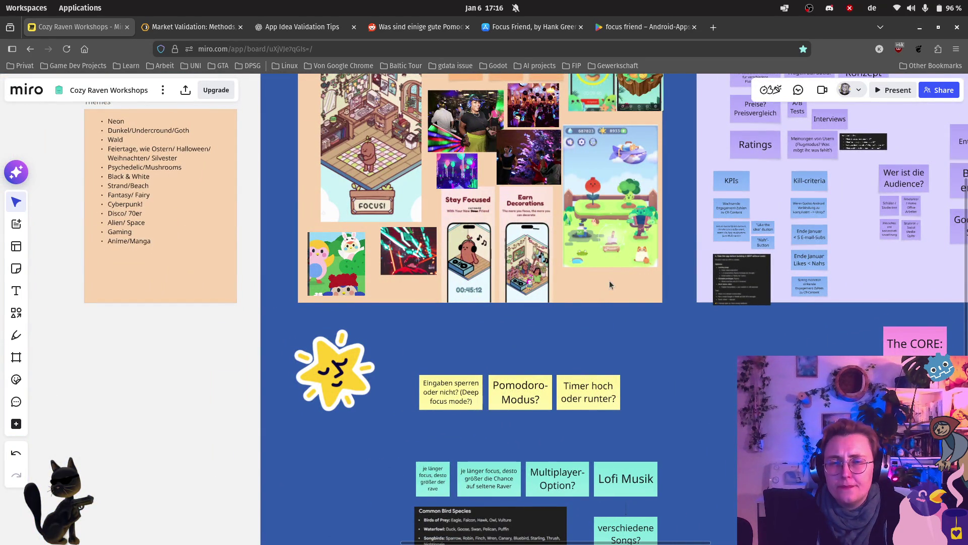
{"action": "left_click_drag", "start_coordinate": [610, 284], "coordinate": [515, 402]}
{"action": "scroll", "coordinate": [515, 402], "scroll_direction": "right", "scroll_amount": 5}
{"action": "scroll", "coordinate": [610, 330], "scroll_direction": "right", "scroll_amount": 5}
{"action": "scroll", "coordinate": [517, 207], "scroll_direction": "right", "scroll_amount": 5}
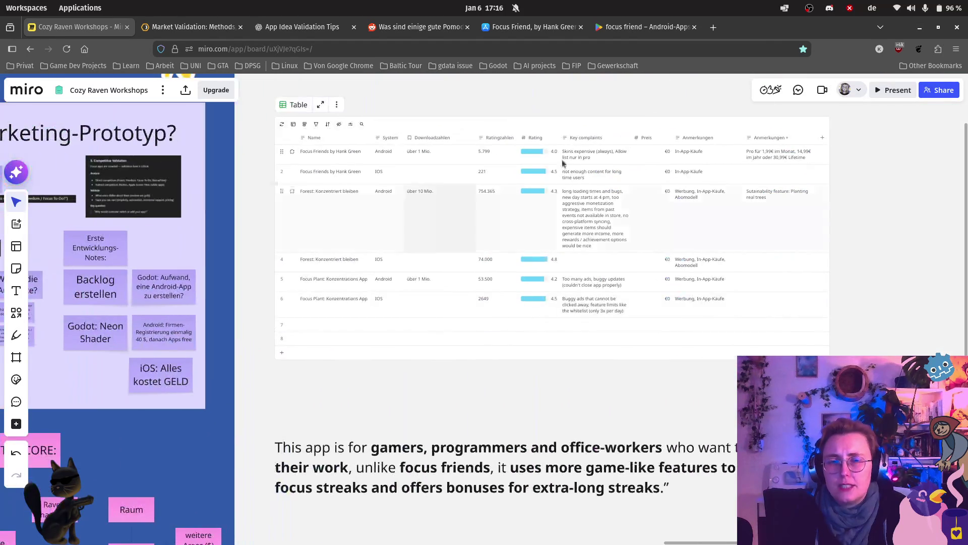
{"action": "left_click", "coordinate": [564, 26]}
{"action": "left_click", "coordinate": [678, 28]}
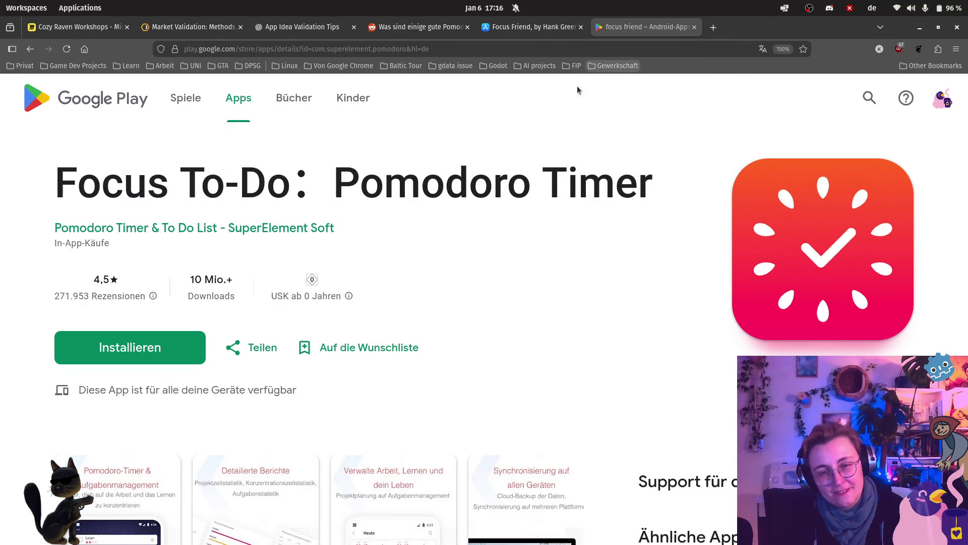
{"action": "scroll", "coordinate": [433, 307], "scroll_direction": "down", "scroll_amount": 3}
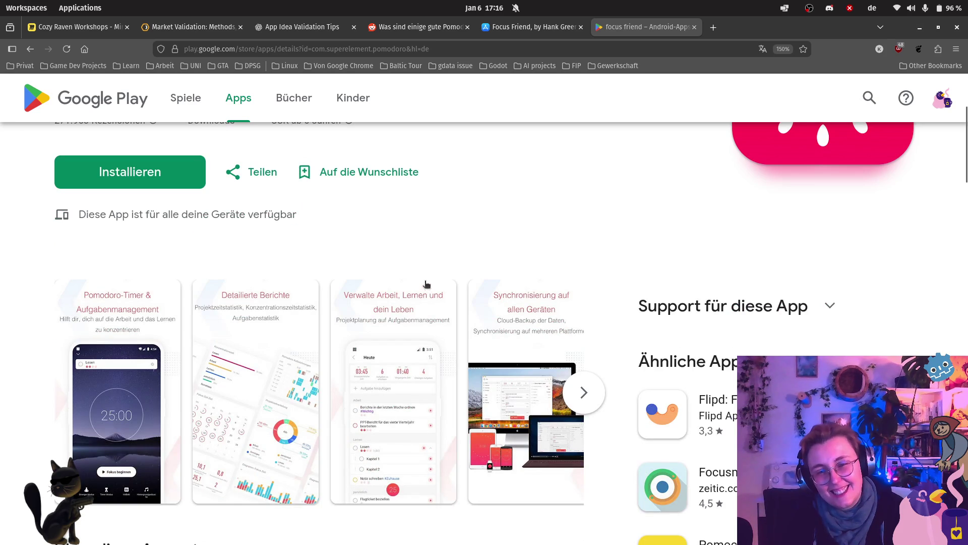
{"action": "scroll", "coordinate": [456, 233], "scroll_direction": "up", "scroll_amount": 3}
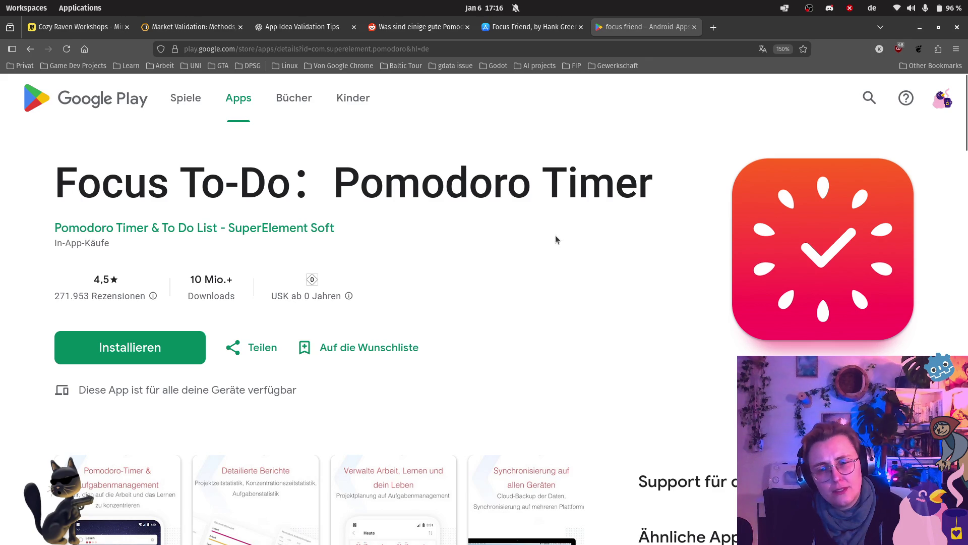
{"action": "scroll", "coordinate": [556, 235], "scroll_direction": "down", "scroll_amount": 5}
{"action": "left_click", "coordinate": [143, 336]}
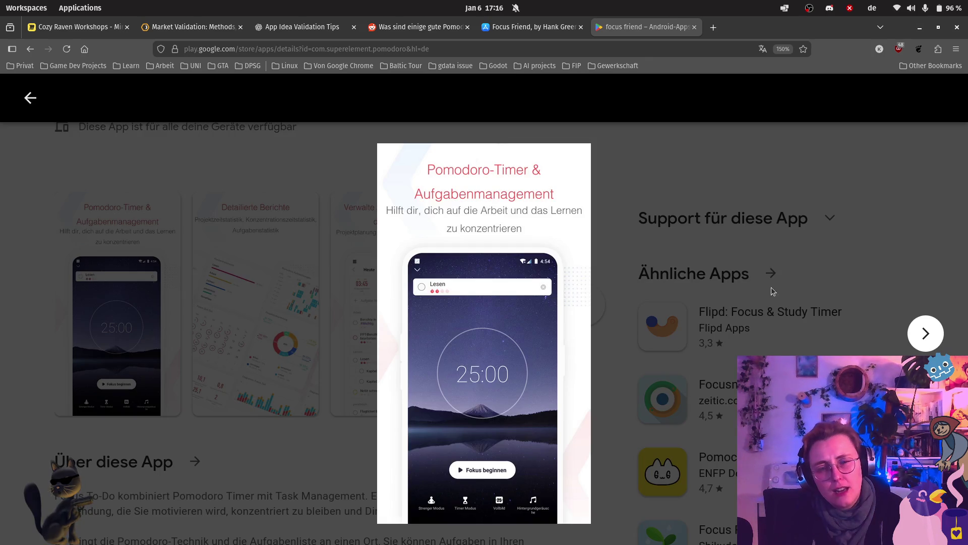
{"action": "left_click", "coordinate": [960, 333]}
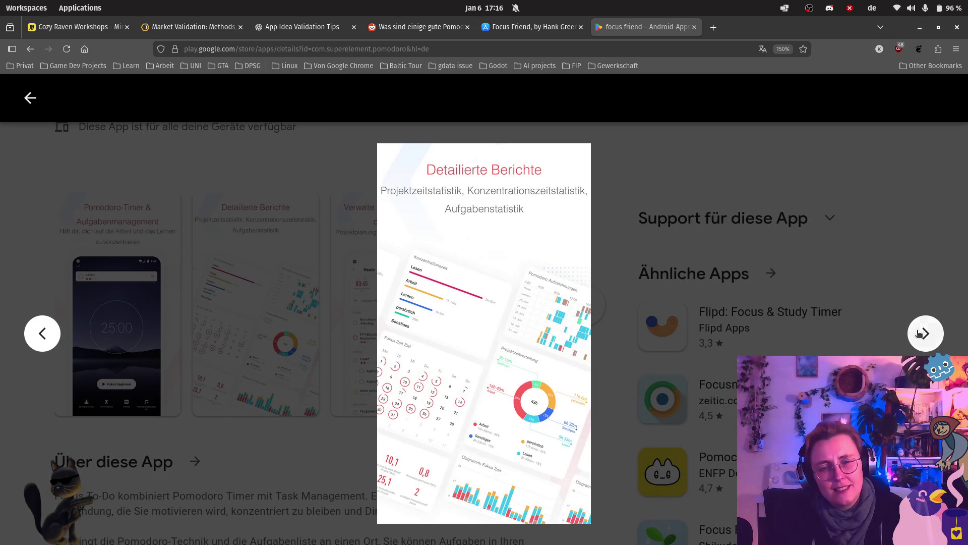
{"action": "left_click", "coordinate": [926, 333]}
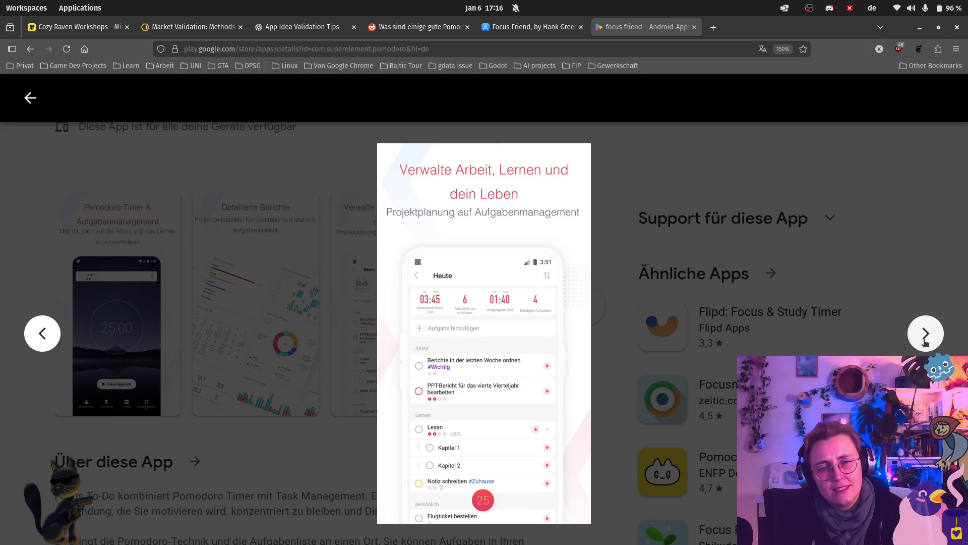
{"action": "left_click", "coordinate": [926, 337]}
{"action": "left_click", "coordinate": [926, 341]}
{"action": "left_click", "coordinate": [926, 341]}
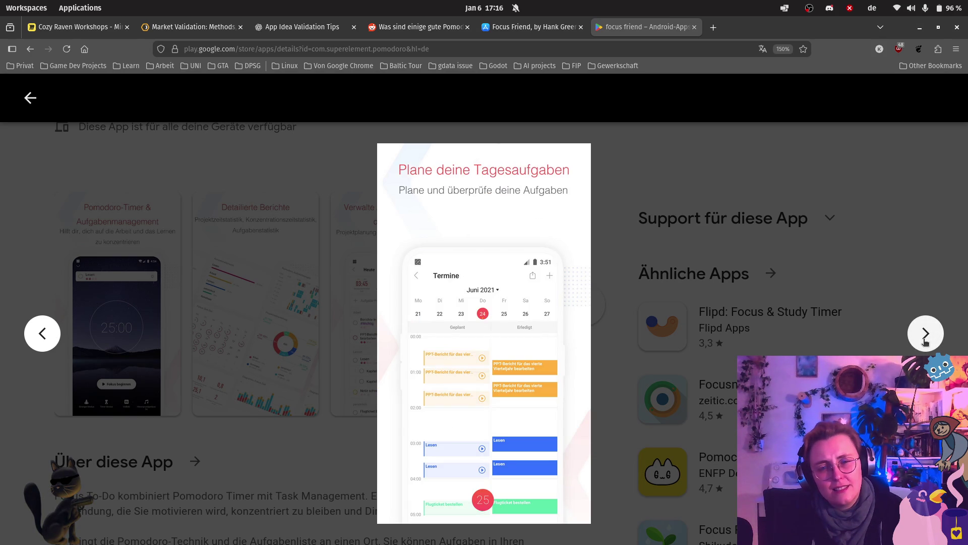
{"action": "key", "text": "Left"}
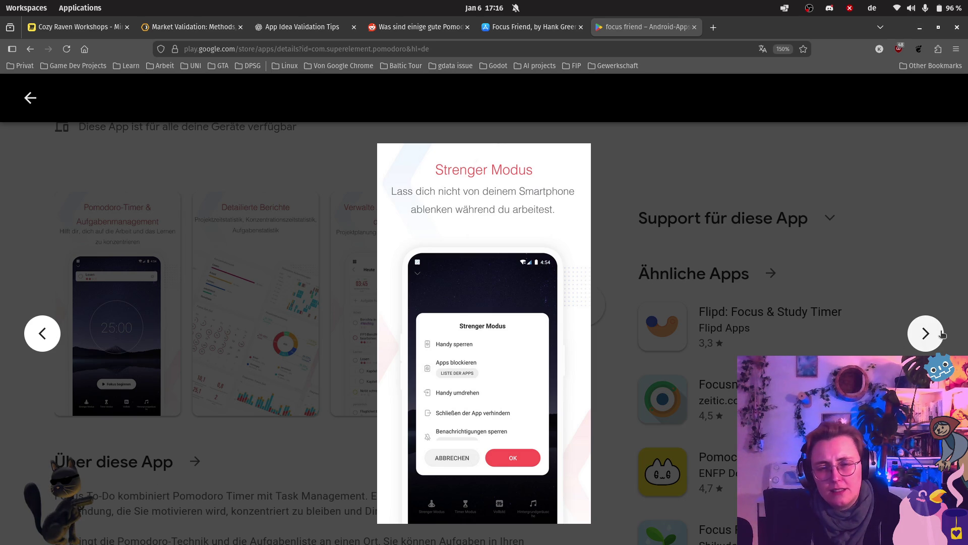
{"action": "left_click", "coordinate": [941, 334]}
{"action": "left_click", "coordinate": [940, 337]}
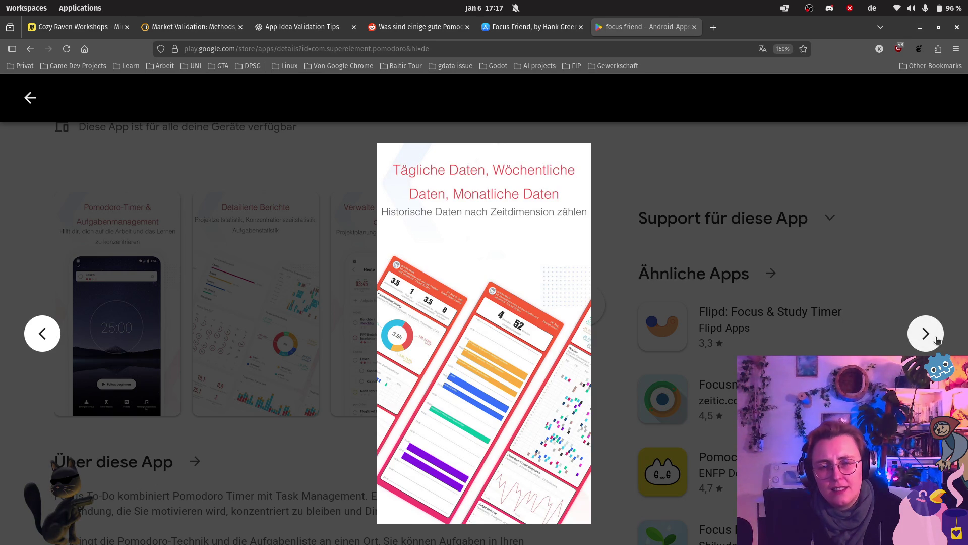
{"action": "left_click", "coordinate": [936, 341]}
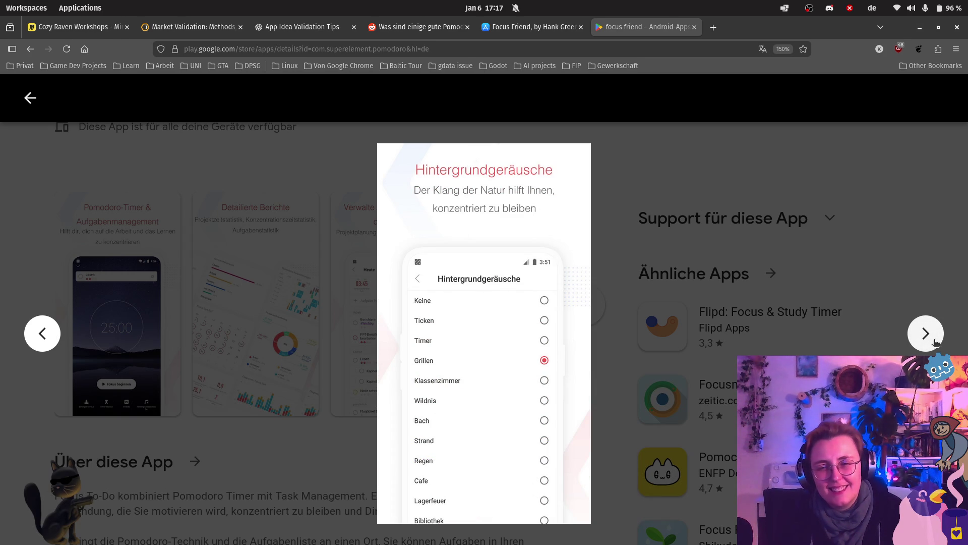
{"action": "left_click", "coordinate": [936, 342]}
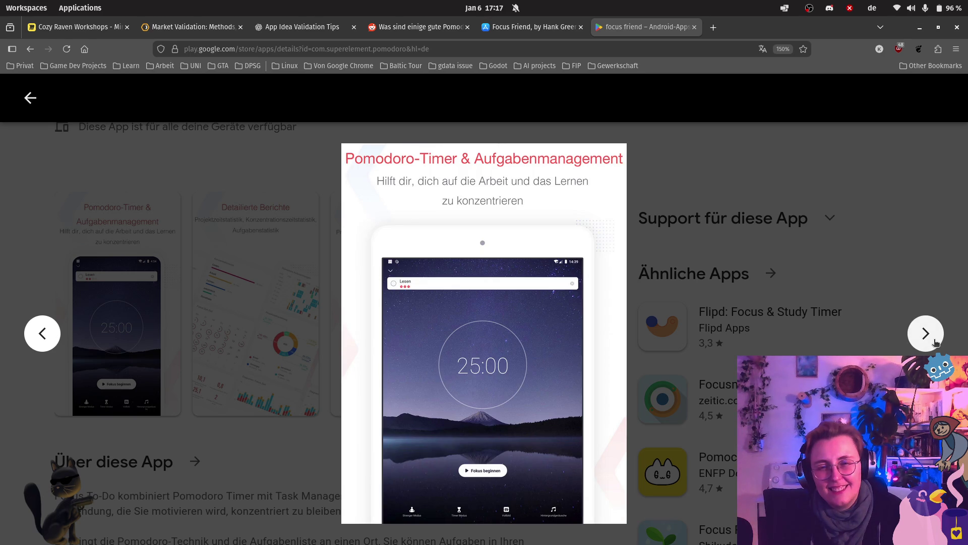
{"action": "left_click", "coordinate": [936, 342]}
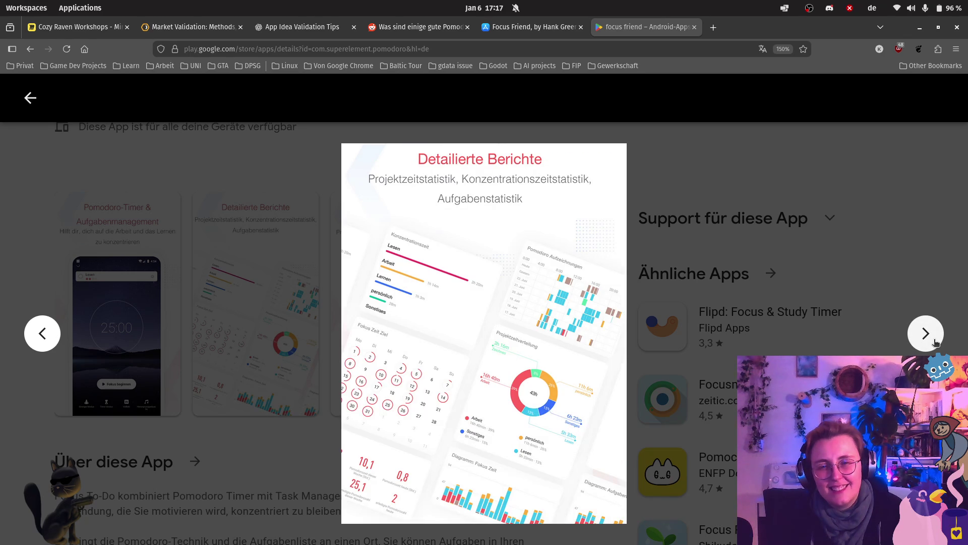
{"action": "left_click", "coordinate": [936, 342]}
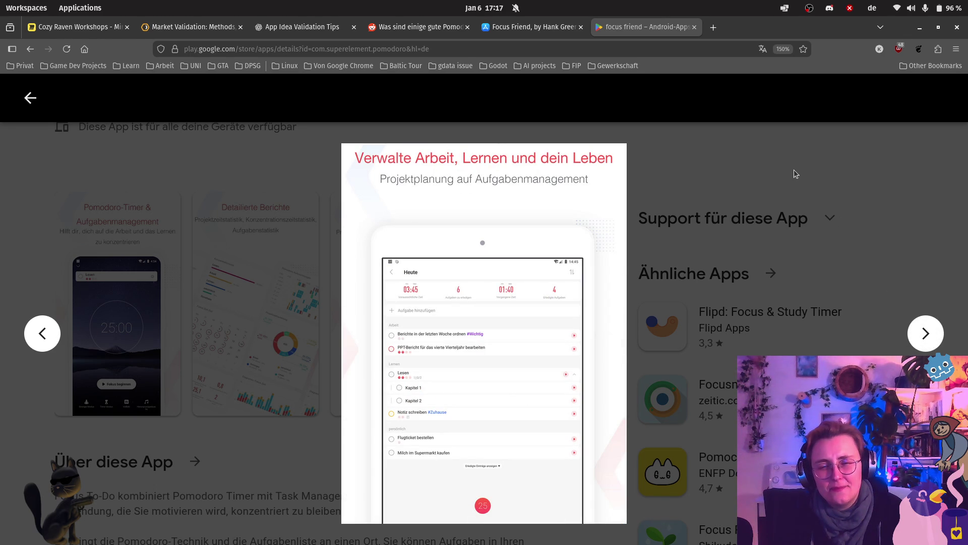
{"action": "left_click", "coordinate": [926, 331]}
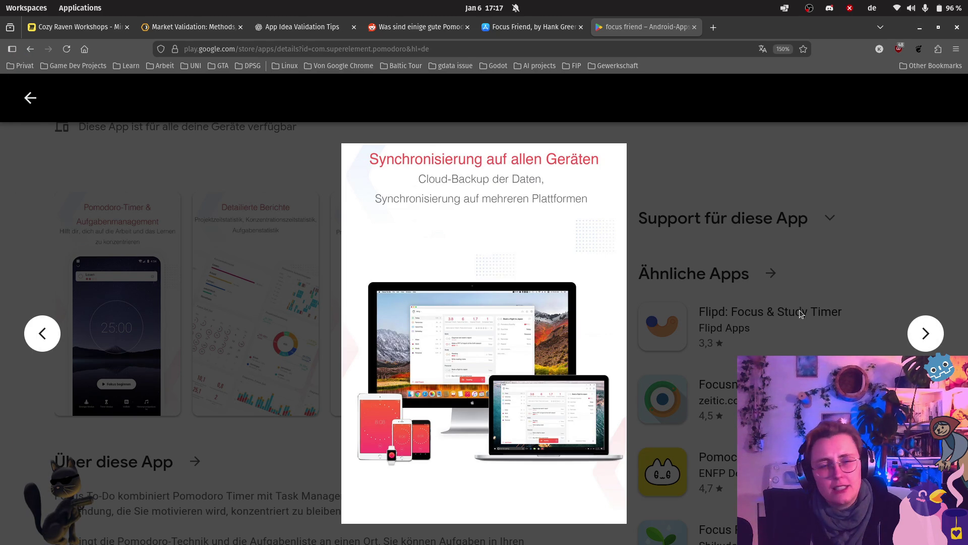
{"action": "left_click", "coordinate": [926, 333]}
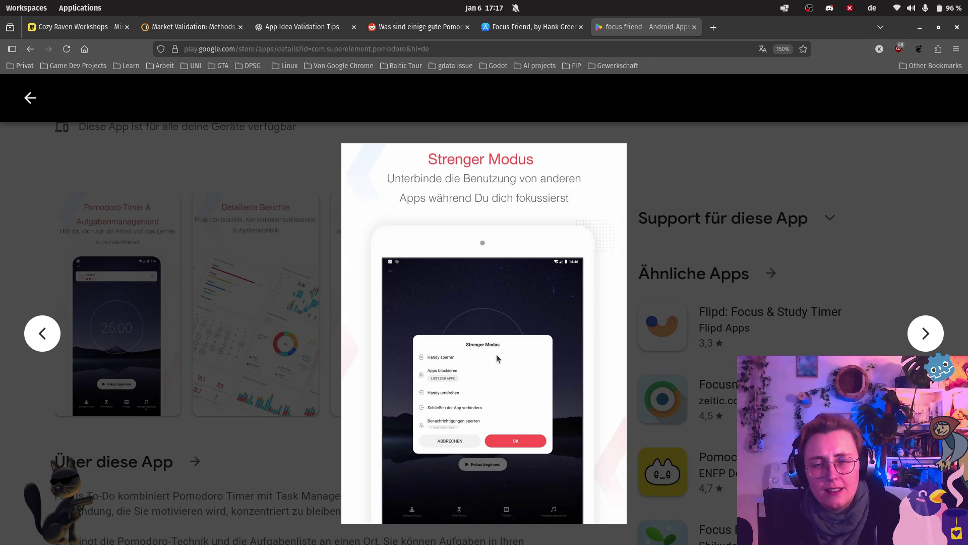
{"action": "left_click", "coordinate": [115, 339]}
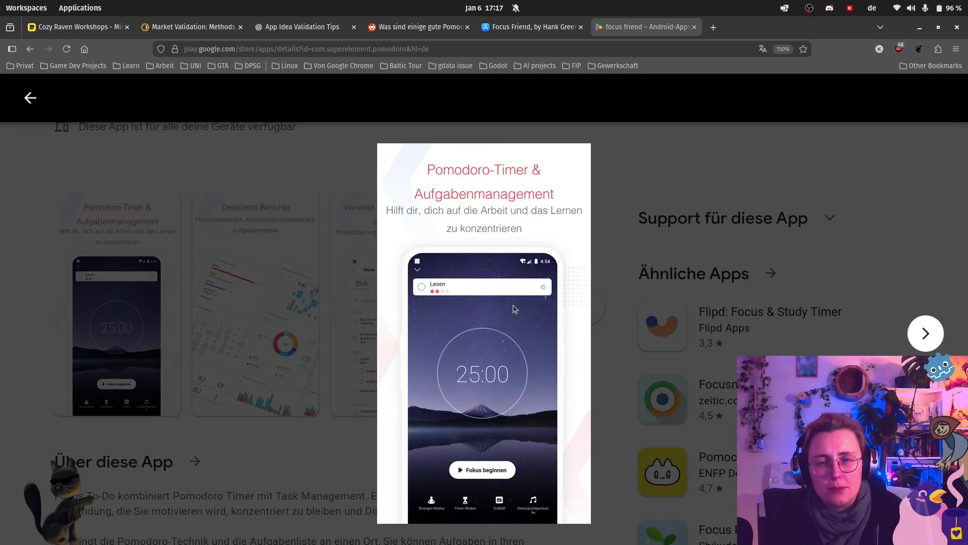
{"action": "left_click", "coordinate": [627, 179]}
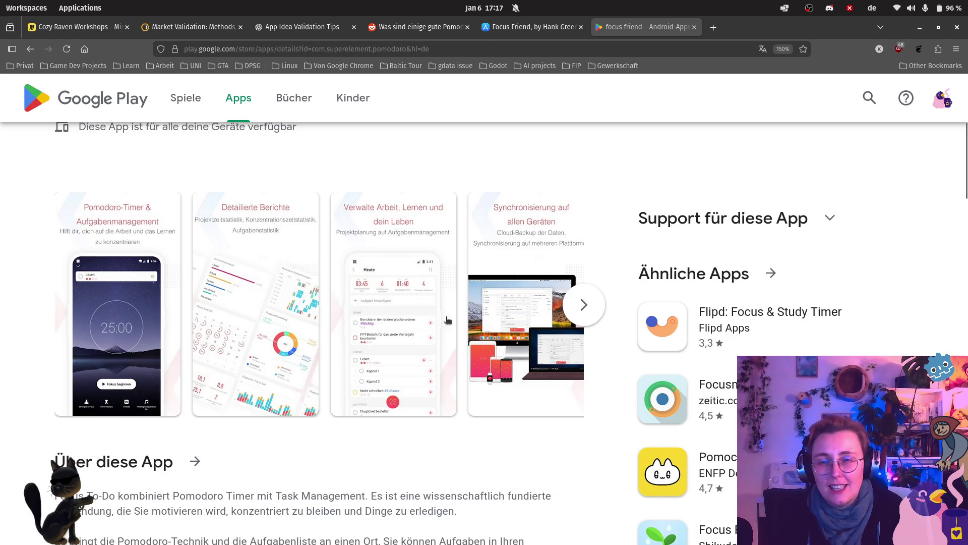
Page the screenshot carousel forward and view the Hintergrundgeräusche screenshot enlarged
{"action": "left_click", "coordinate": [584, 305]}
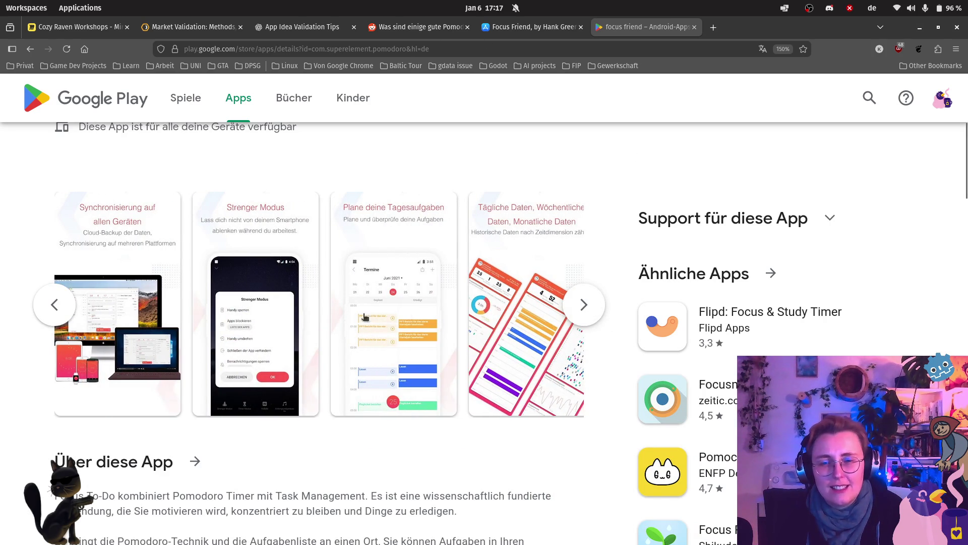
{"action": "left_click", "coordinate": [584, 306]}
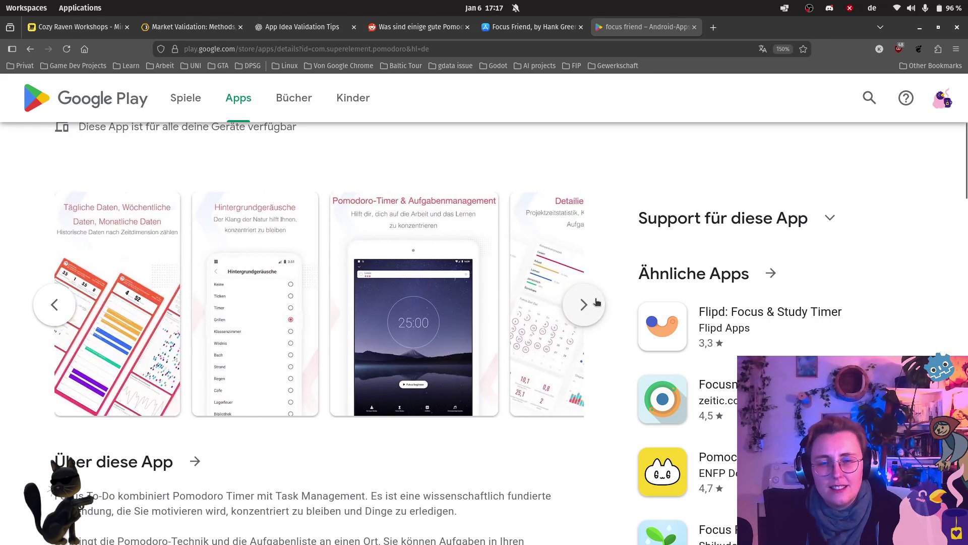
{"action": "left_click", "coordinate": [282, 323]}
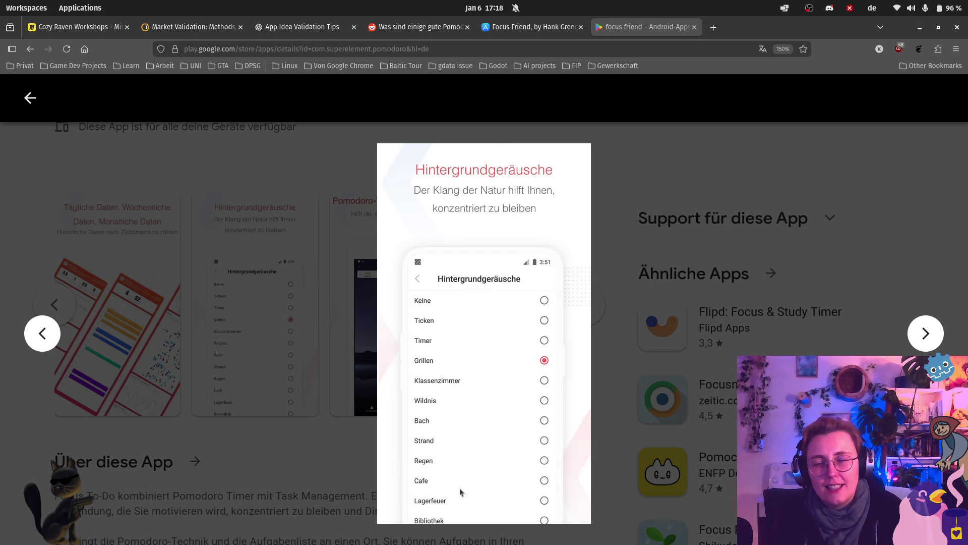
{"action": "left_click", "coordinate": [601, 384]}
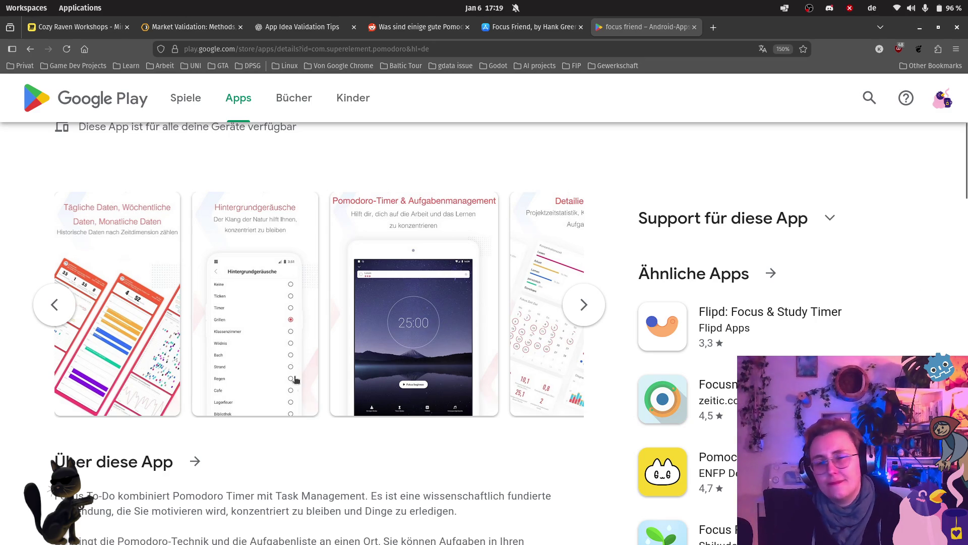
{"action": "scroll", "coordinate": [425, 331], "scroll_direction": "down", "scroll_amount": 3}
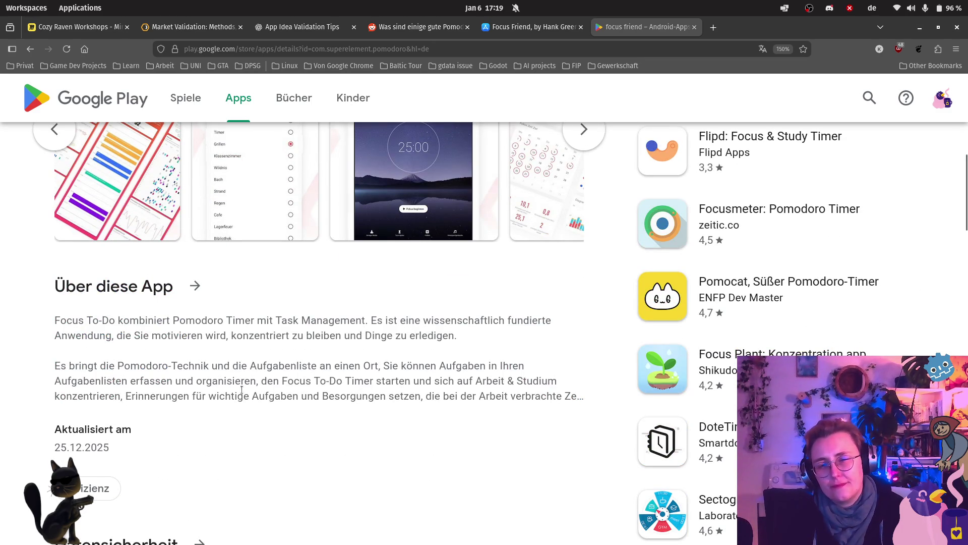
{"action": "scroll", "coordinate": [497, 361], "scroll_direction": "up", "scroll_amount": 4}
{"action": "scroll", "coordinate": [480, 363], "scroll_direction": "up", "scroll_amount": 2}
{"action": "scroll", "coordinate": [346, 336], "scroll_direction": "up", "scroll_amount": 2}
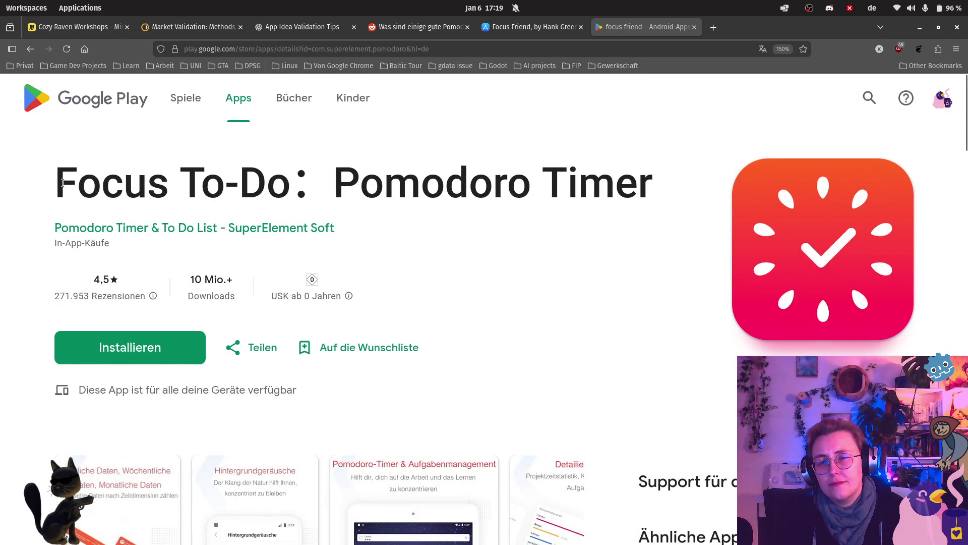
Select the Focus To-Do: Pomodoro Timer title and return to the Miro table
{"action": "left_click_drag", "start_coordinate": [53, 183], "coordinate": [648, 184]}
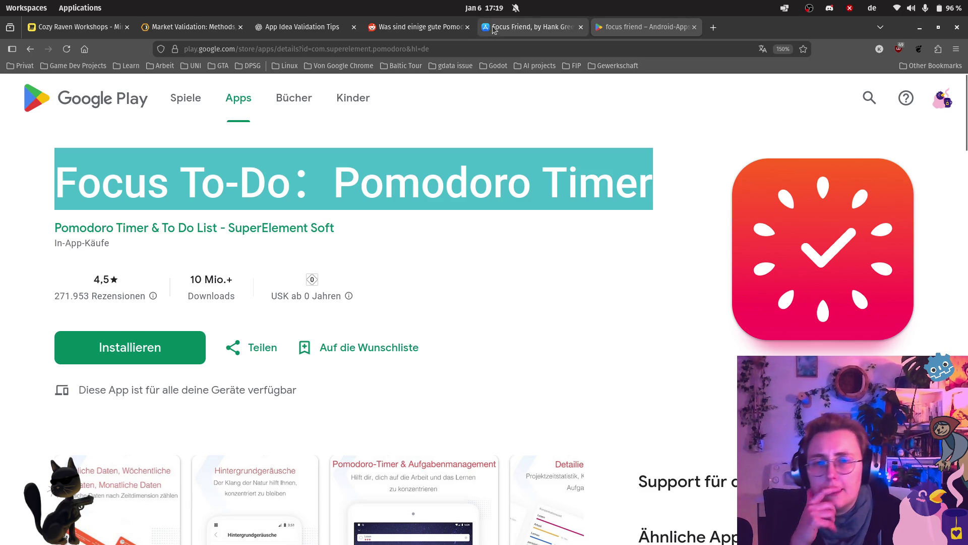
{"action": "left_click", "coordinate": [96, 28]}
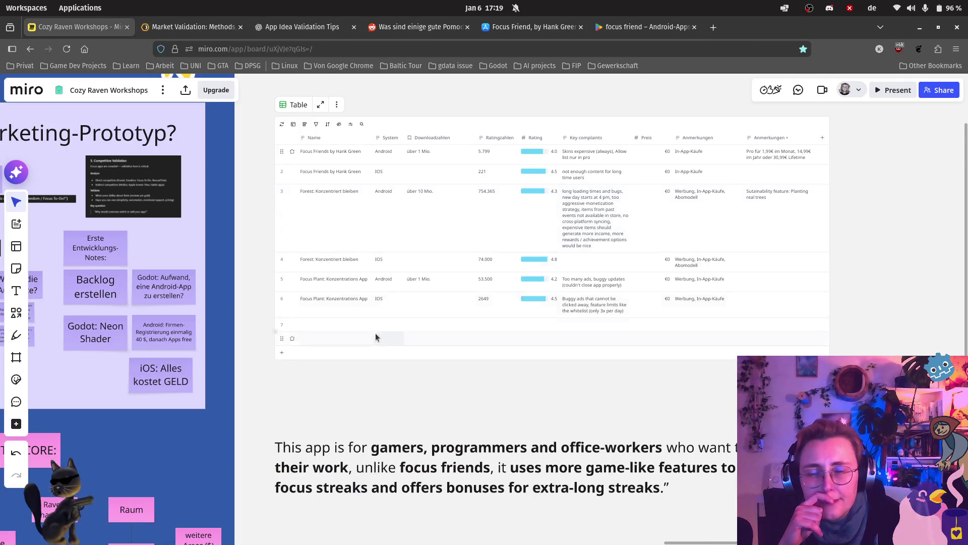
{"action": "scroll", "coordinate": [303, 326], "scroll_direction": "up", "scroll_amount": 5}
Paste Focus To-Do: Pomodoro Timer as row 7's name and enter Android as its system
{"action": "double_click", "coordinate": [302, 324]}
{"action": "type", "text": "Focus To-Do：Pomodoro Timer"}
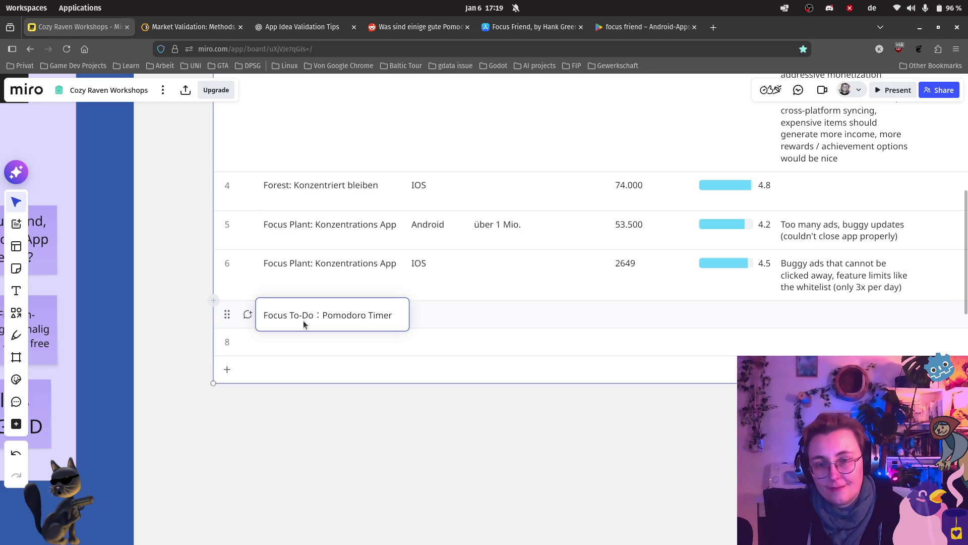
{"action": "key", "text": "Return"}
{"action": "left_click", "coordinate": [425, 320]}
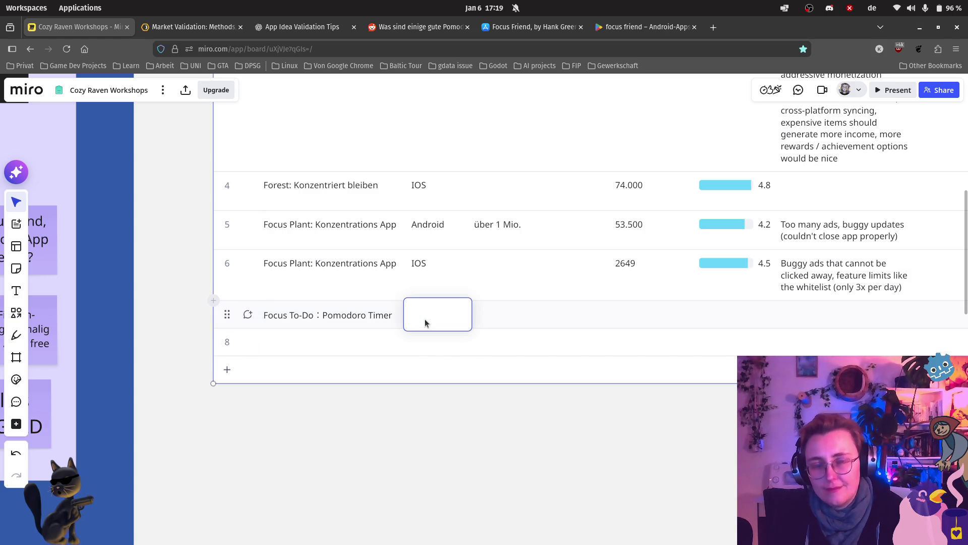
{"action": "type", "text": "Android"}
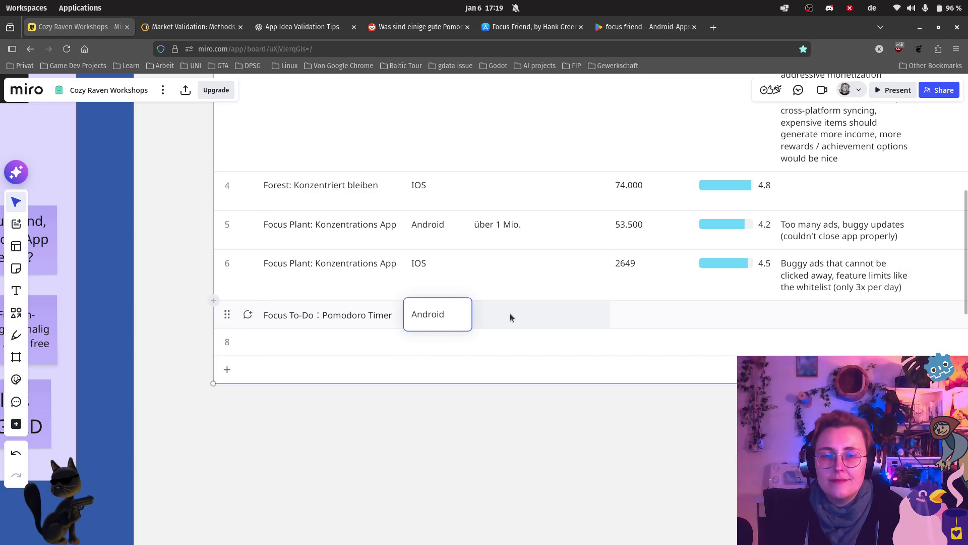
{"action": "left_click", "coordinate": [509, 319]}
Check the store listing and enter über 10 Mio. downloads for Focus To-Do
{"action": "left_click", "coordinate": [636, 27]}
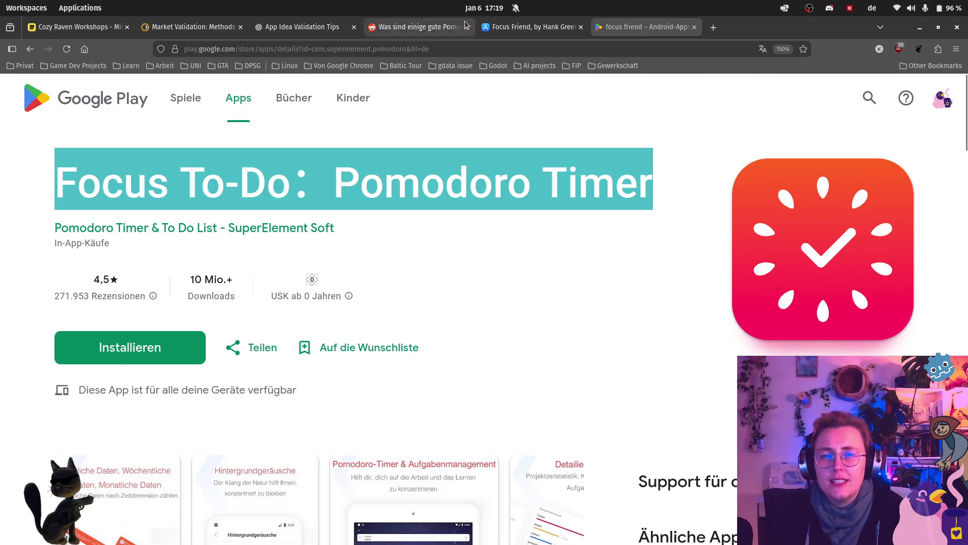
{"action": "left_click", "coordinate": [517, 25]}
{"action": "left_click", "coordinate": [643, 27]}
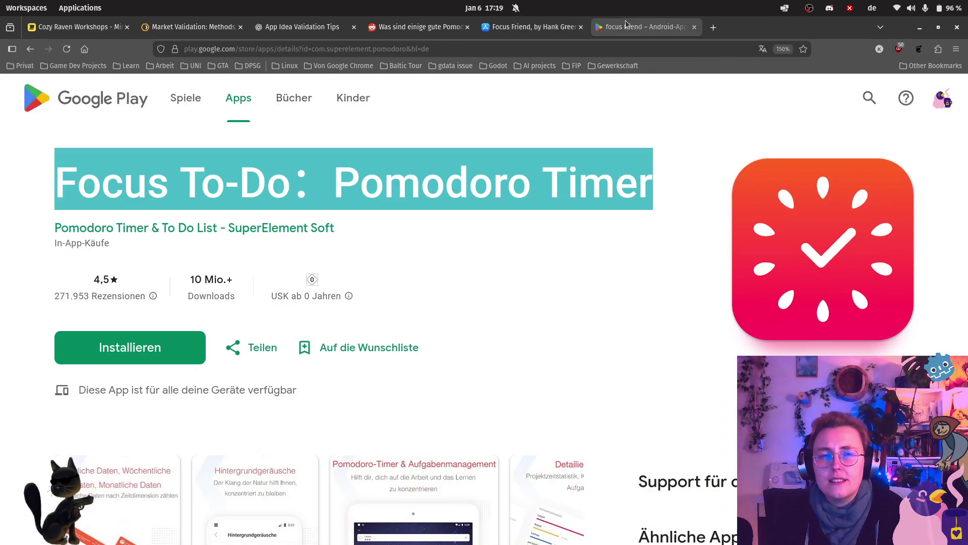
{"action": "left_click", "coordinate": [378, 290]}
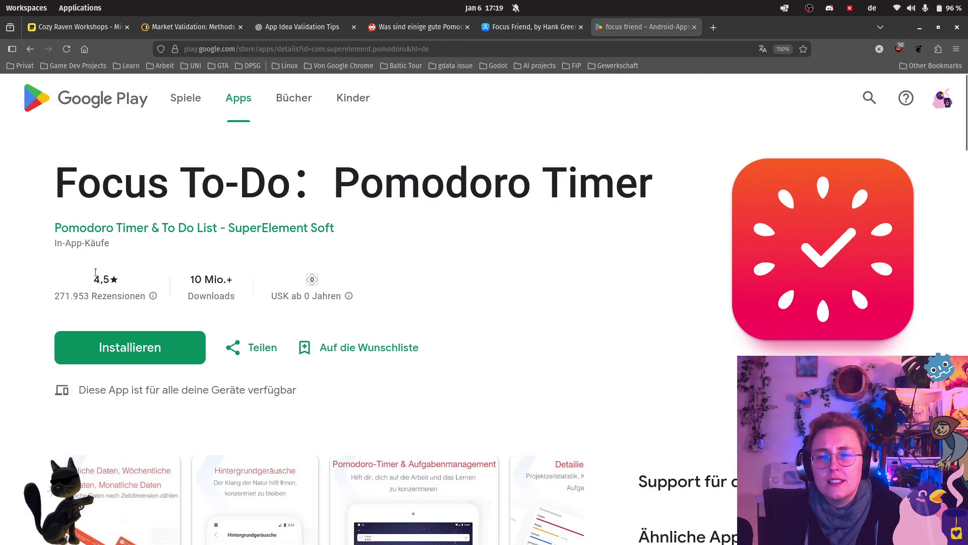
{"action": "left_click", "coordinate": [65, 27]}
{"action": "type", "text": "über 1"}
{"action": "type", "text": "Mio."}
{"action": "scroll", "coordinate": [537, 231], "scroll_direction": "down", "scroll_amount": 3}
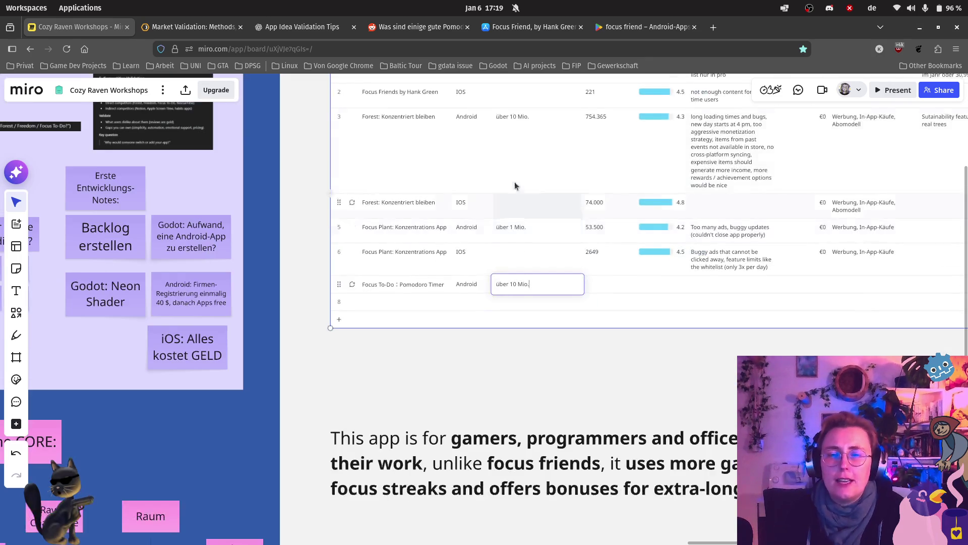
{"action": "scroll", "coordinate": [500, 165], "scroll_direction": "up", "scroll_amount": 3}
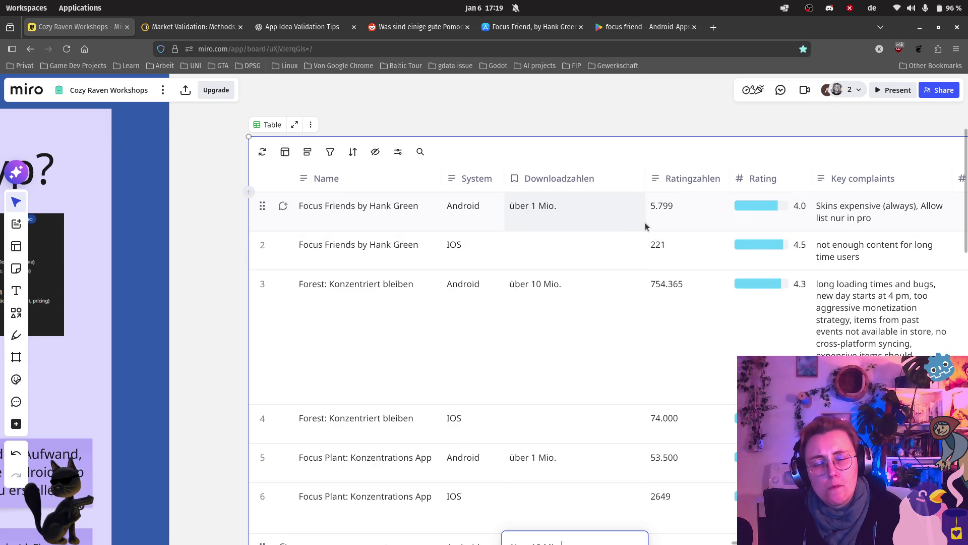
{"action": "scroll", "coordinate": [650, 228], "scroll_direction": "down", "scroll_amount": 1}
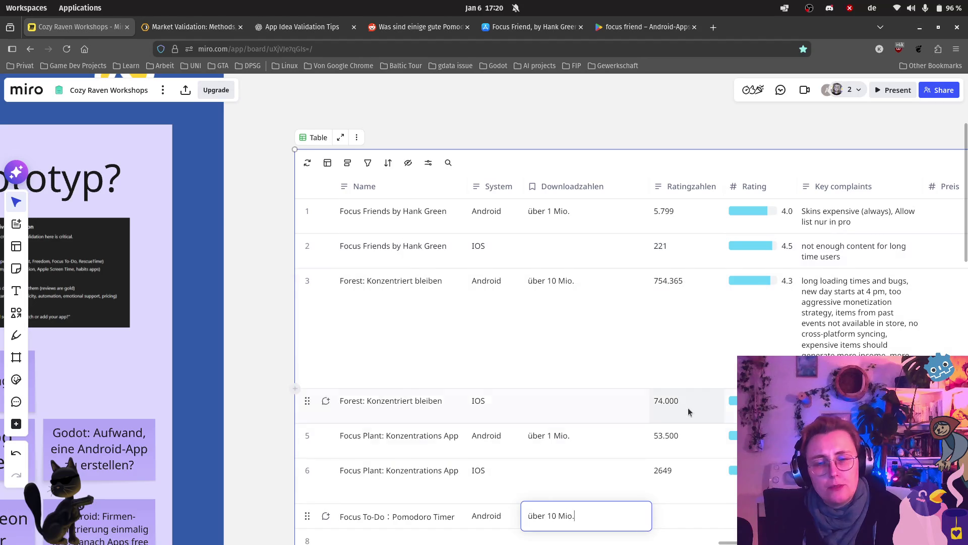
{"action": "scroll", "coordinate": [677, 328], "scroll_direction": "down", "scroll_amount": 3}
{"action": "left_click", "coordinate": [669, 454]}
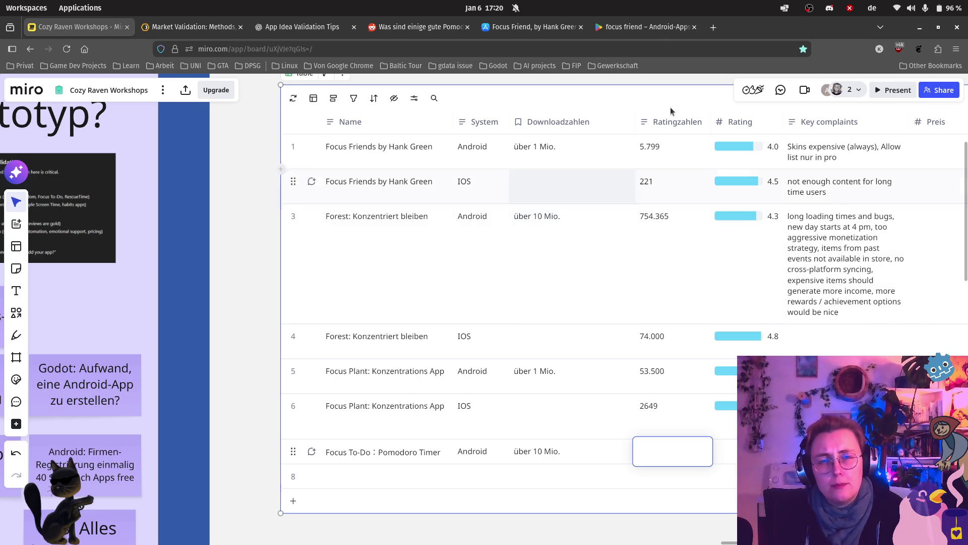
{"action": "left_click", "coordinate": [652, 34]}
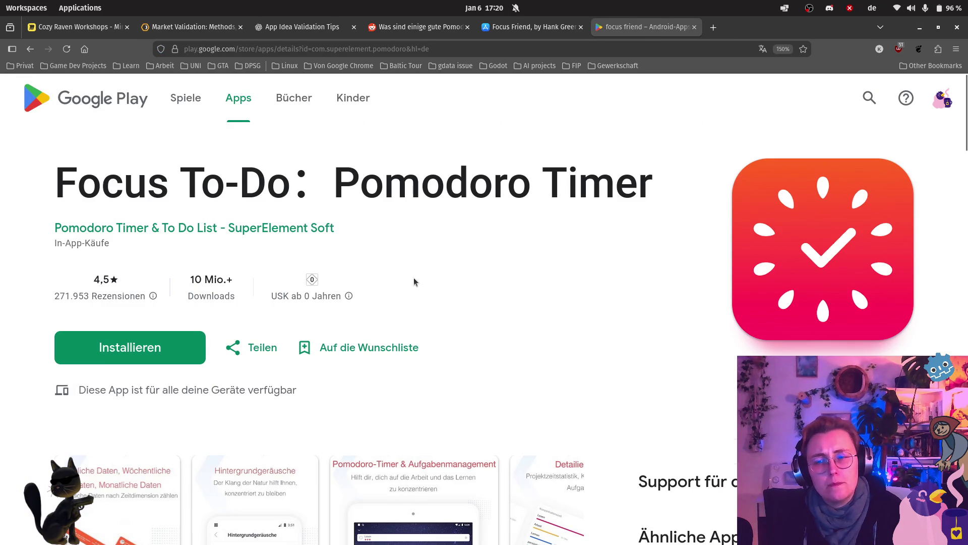
{"action": "scroll", "coordinate": [415, 277], "scroll_direction": "down", "scroll_amount": 1}
{"action": "scroll", "coordinate": [417, 275], "scroll_direction": "down", "scroll_amount": 3}
{"action": "scroll", "coordinate": [418, 265], "scroll_direction": "down", "scroll_amount": 4}
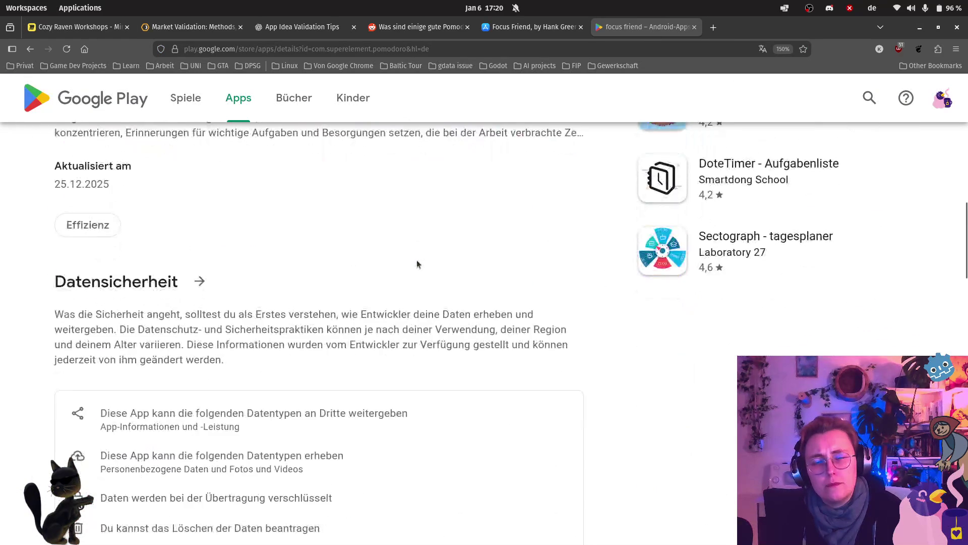
{"action": "scroll", "coordinate": [417, 263], "scroll_direction": "up", "scroll_amount": 1}
{"action": "scroll", "coordinate": [417, 264], "scroll_direction": "up", "scroll_amount": 4}
{"action": "scroll", "coordinate": [417, 263], "scroll_direction": "up", "scroll_amount": 2}
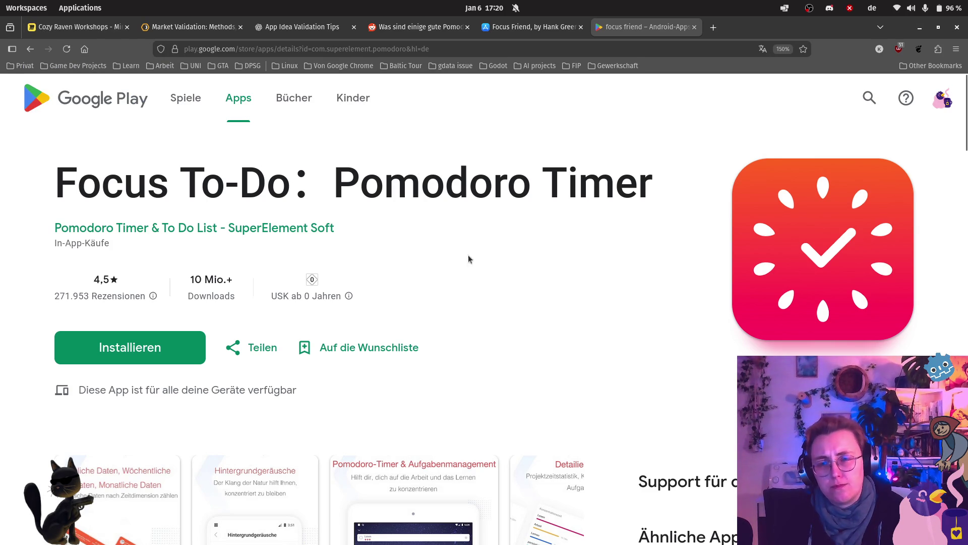
{"action": "left_click", "coordinate": [83, 28]}
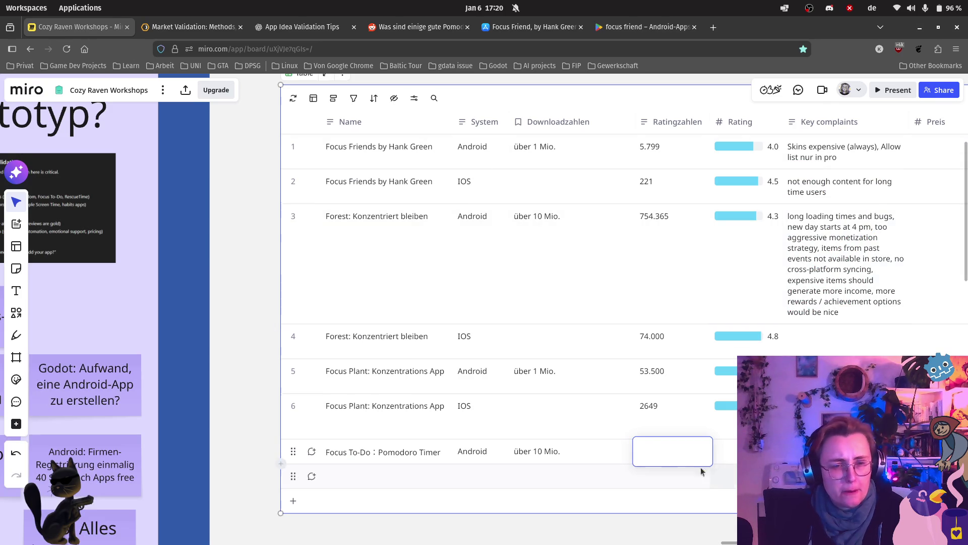
Copy the rating count 271.953 from Google Play into Focus To-Do's Ratingzahlen cell
{"action": "left_click", "coordinate": [643, 27]}
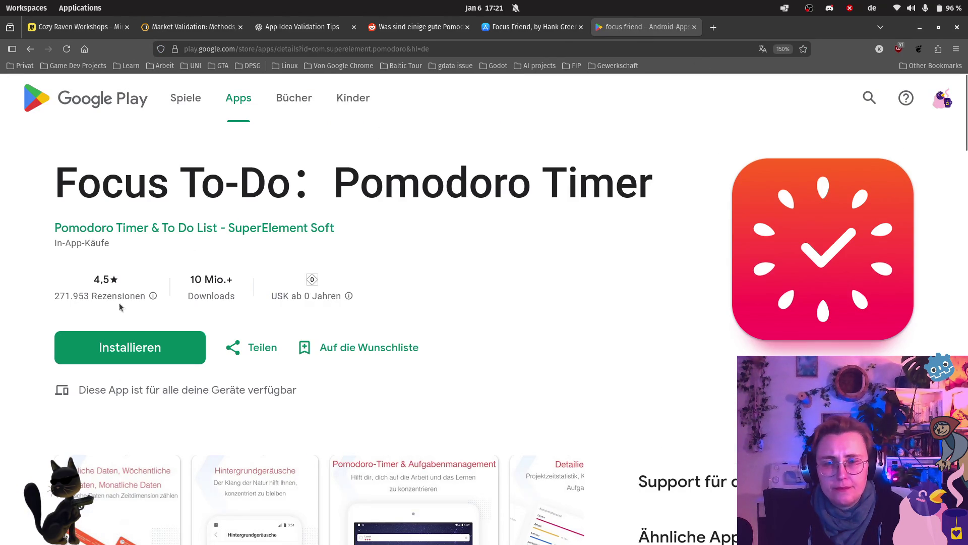
{"action": "left_click_drag", "start_coordinate": [54, 301], "coordinate": [87, 295]}
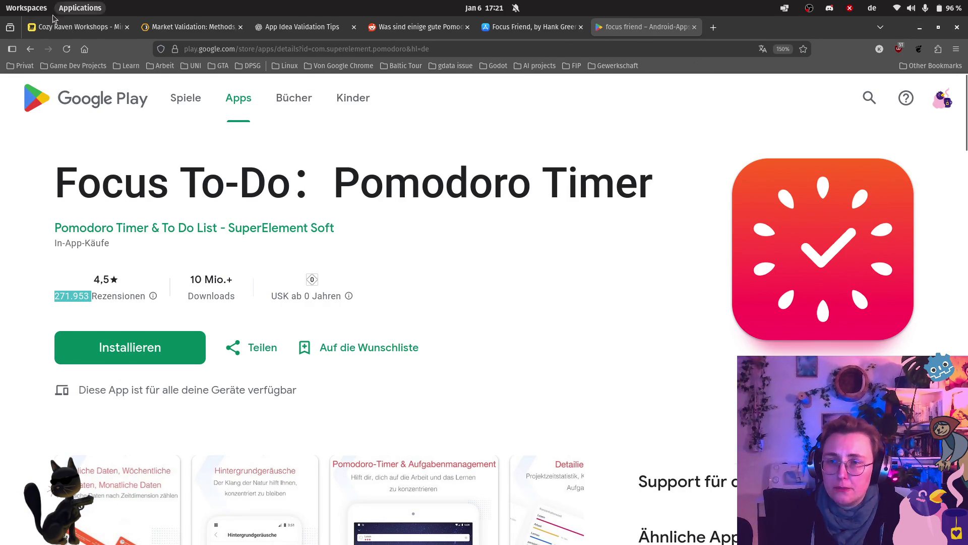
{"action": "left_click", "coordinate": [76, 27]}
{"action": "type", "text": "271.953"}
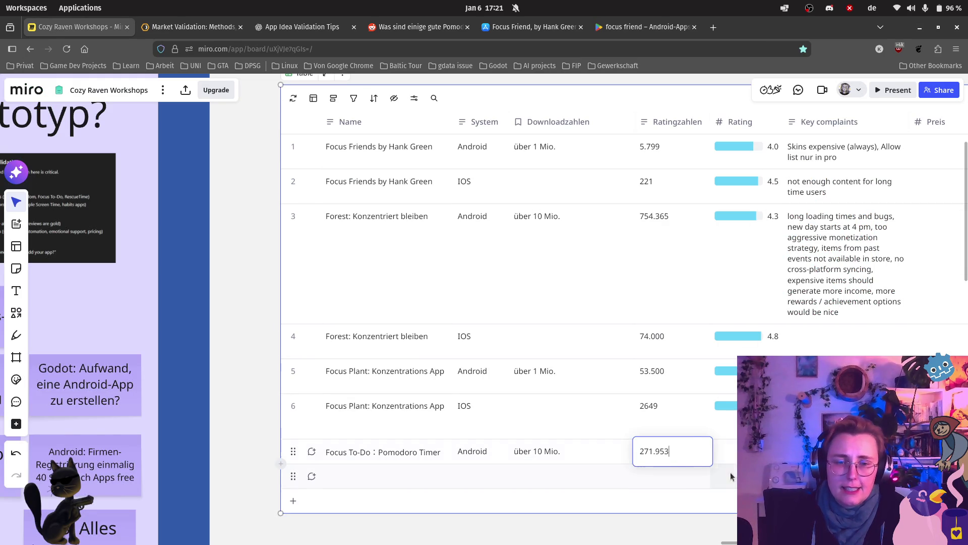
{"action": "left_click", "coordinate": [728, 455]}
Enter a 4.5 rating for Focus To-Do after checking its store listing
{"action": "left_click", "coordinate": [649, 26]}
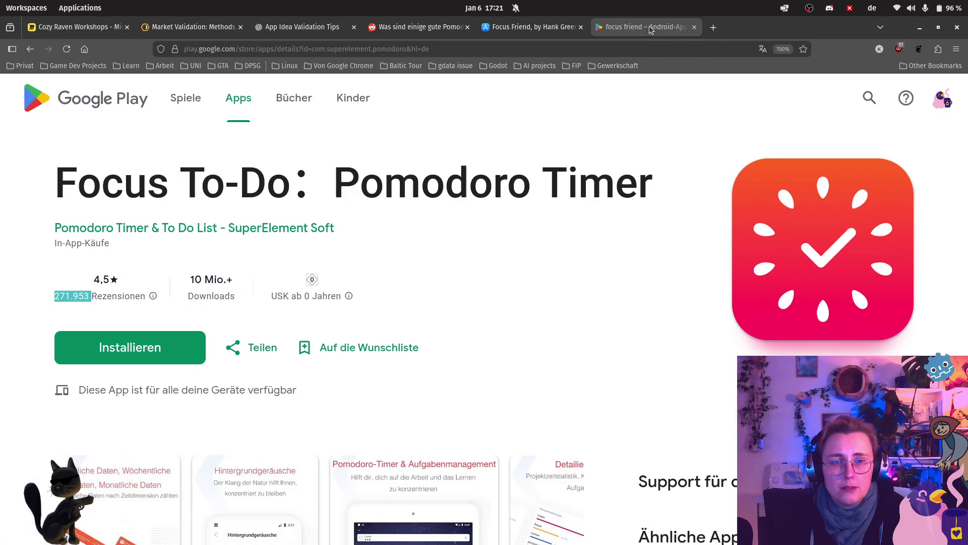
{"action": "left_click", "coordinate": [42, 27]}
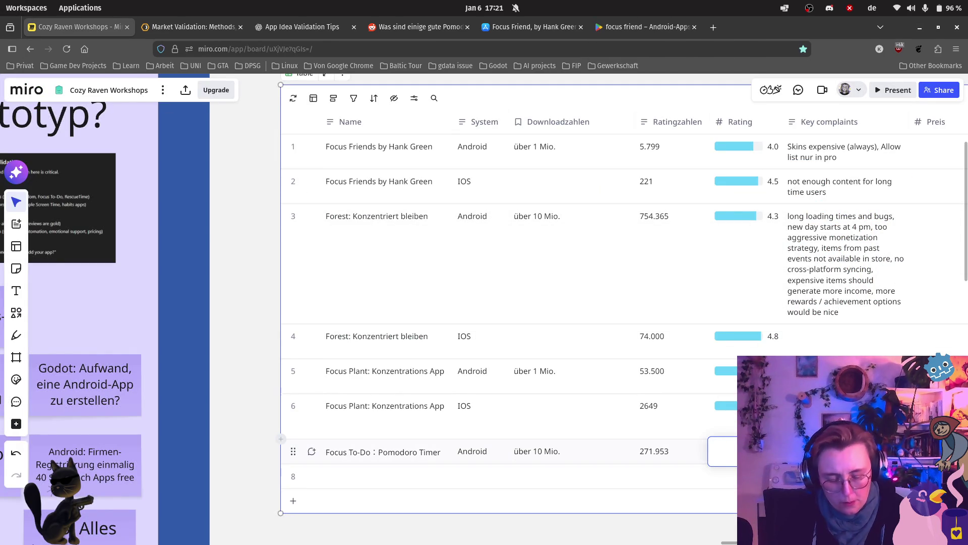
{"action": "key", "text": "Escape"}
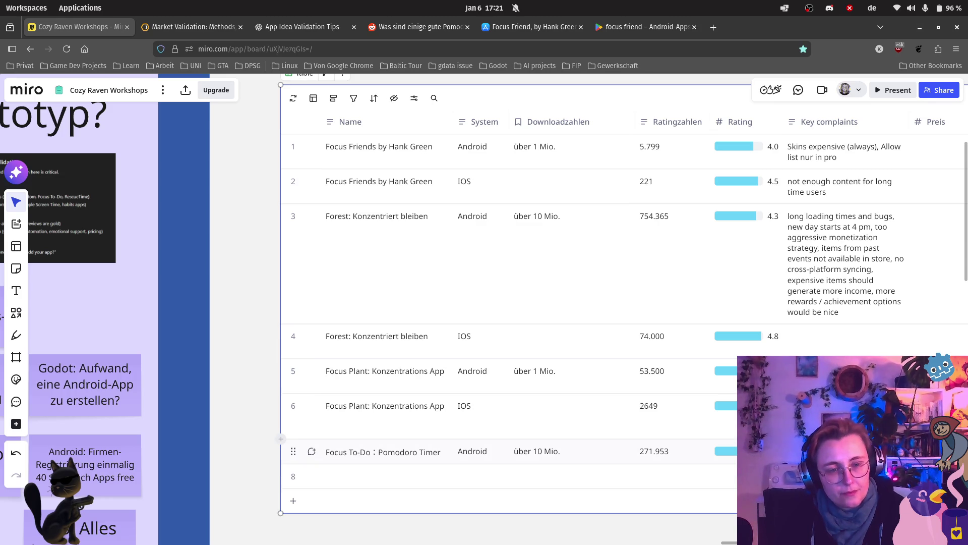
{"action": "scroll", "coordinate": [691, 385], "scroll_direction": "down", "scroll_amount": 2}
{"action": "scroll", "coordinate": [690, 384], "scroll_direction": "up", "scroll_amount": 3}
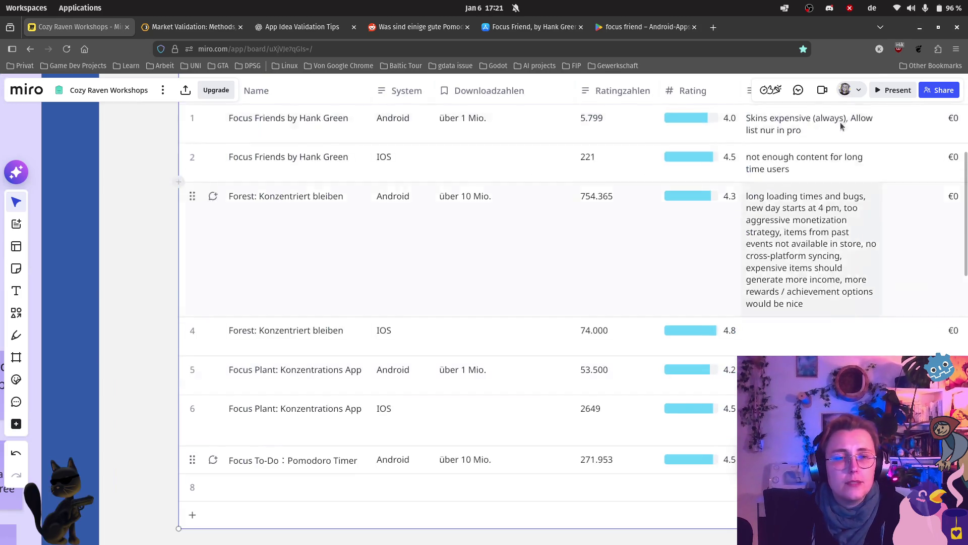
{"action": "scroll", "coordinate": [619, 256], "scroll_direction": "up", "scroll_amount": 2}
{"action": "scroll", "coordinate": [620, 256], "scroll_direction": "right", "scroll_amount": 5}
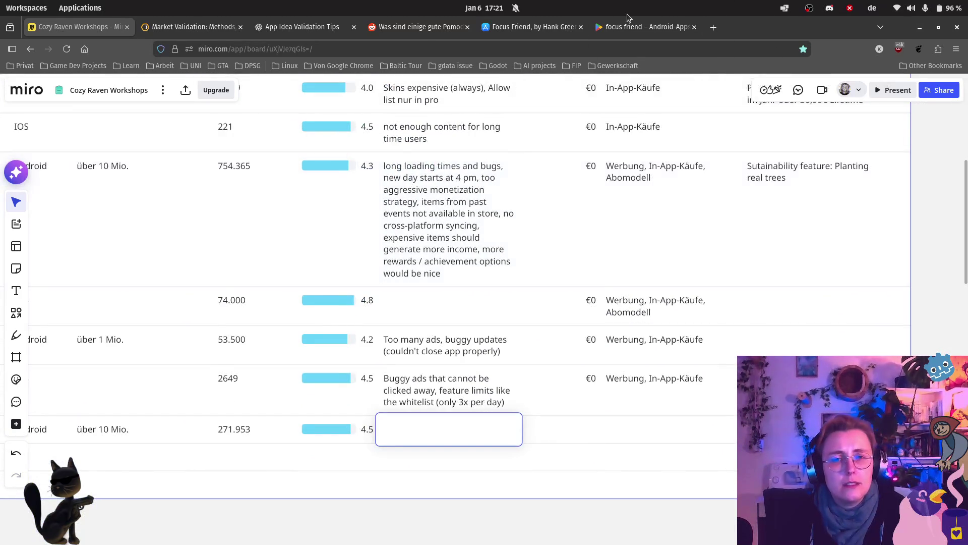
Enter €0 as the Focus To-Do price after checking its Google Play listing
{"action": "left_click", "coordinate": [627, 26]}
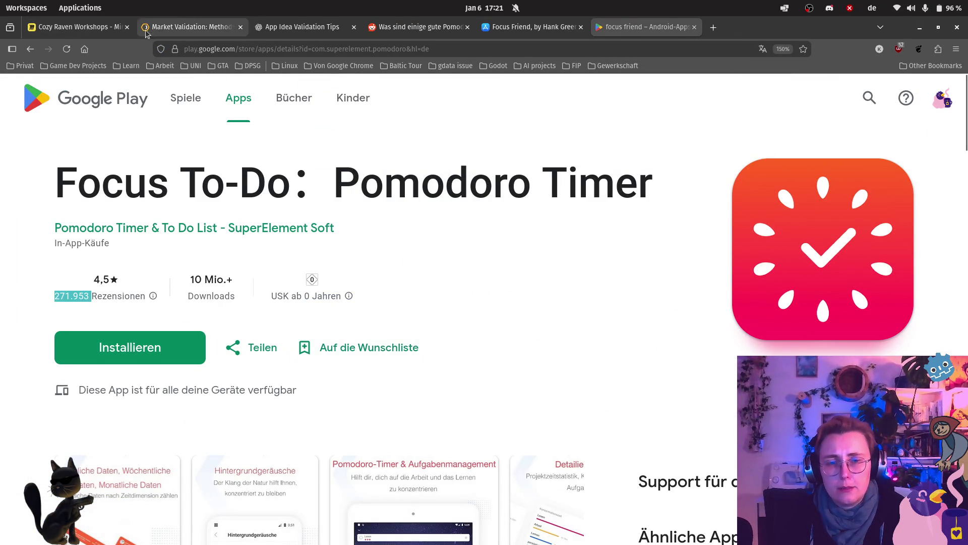
{"action": "left_click", "coordinate": [80, 26]}
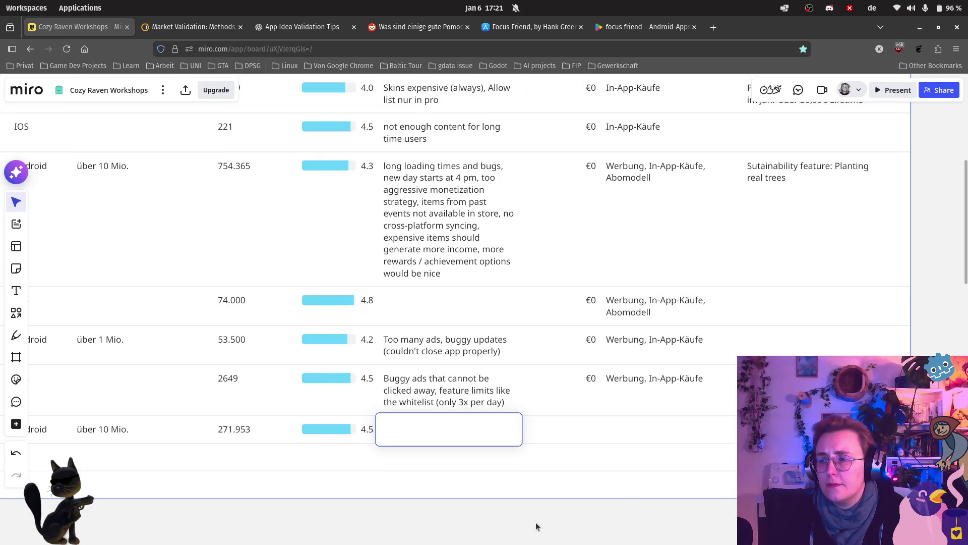
{"action": "left_click", "coordinate": [588, 432]}
{"action": "type", "text": "€0"}
{"action": "key", "text": "Tab"}
Record In-App-Käufe as Focus To-Do's monetization and return to its Google Play listing
{"action": "left_click", "coordinate": [674, 27]}
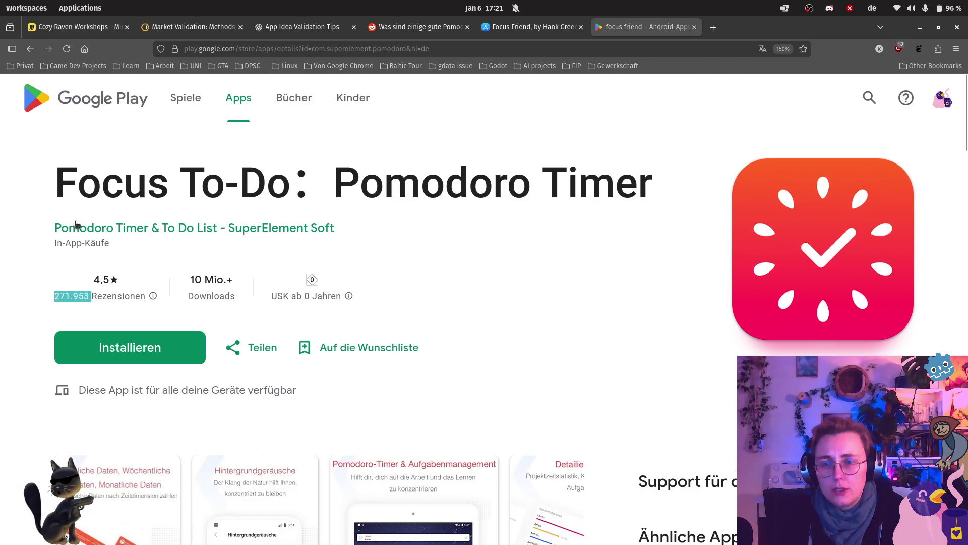
{"action": "left_click", "coordinate": [80, 26]}
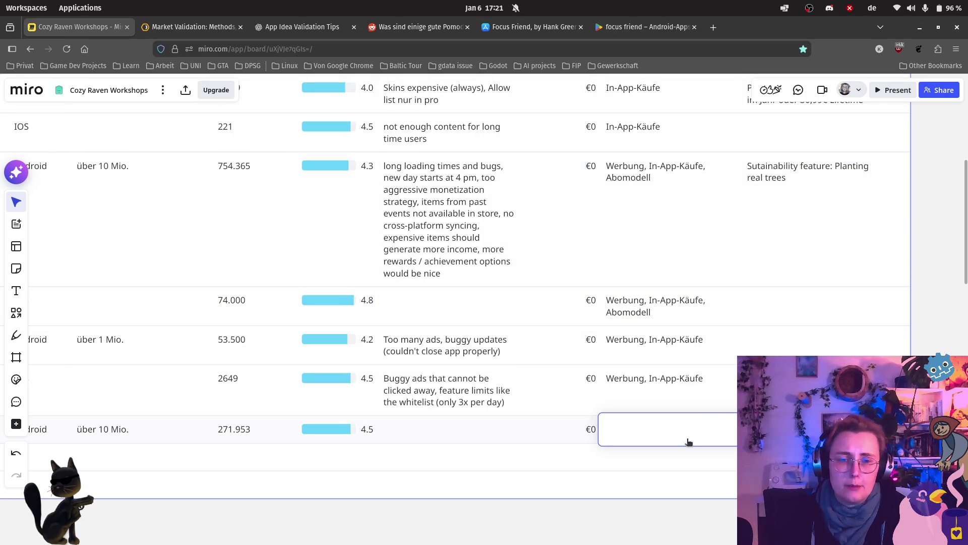
{"action": "type", "text": "In-App-Käufe"}
{"action": "left_click", "coordinate": [539, 421]}
{"action": "left_click", "coordinate": [472, 426]}
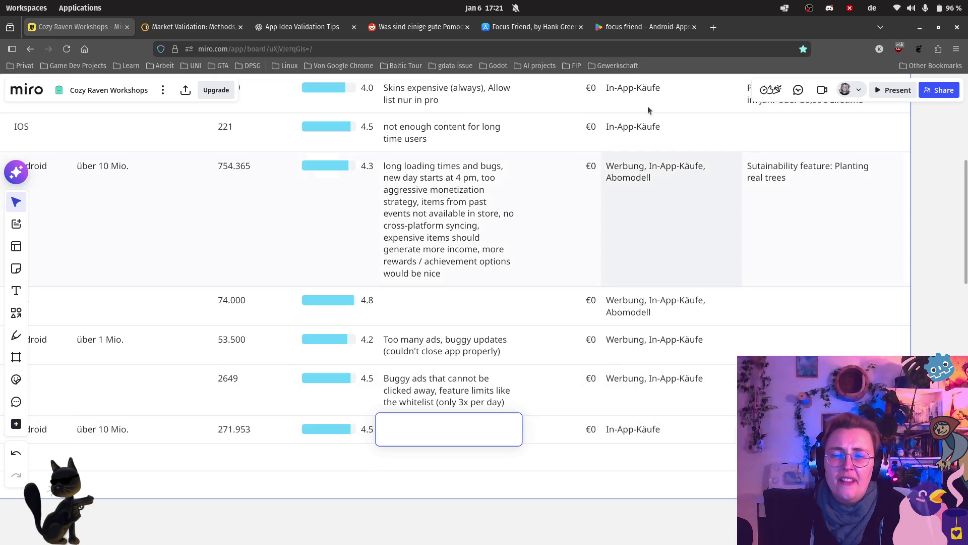
{"action": "left_click", "coordinate": [652, 29]}
{"action": "left_click", "coordinate": [118, 289]}
{"action": "scroll", "coordinate": [242, 296], "scroll_direction": "down", "scroll_amount": 10}
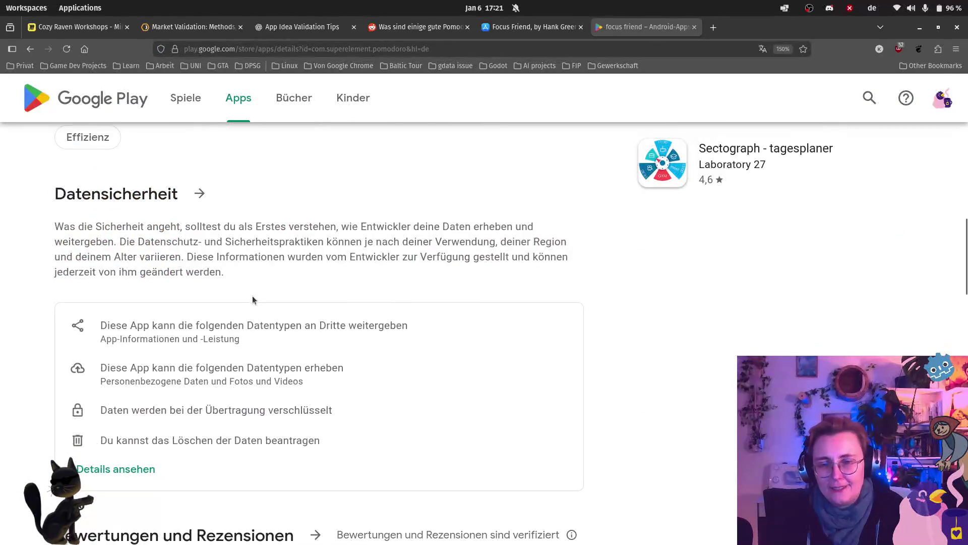
{"action": "scroll", "coordinate": [252, 296], "scroll_direction": "down", "scroll_amount": 5}
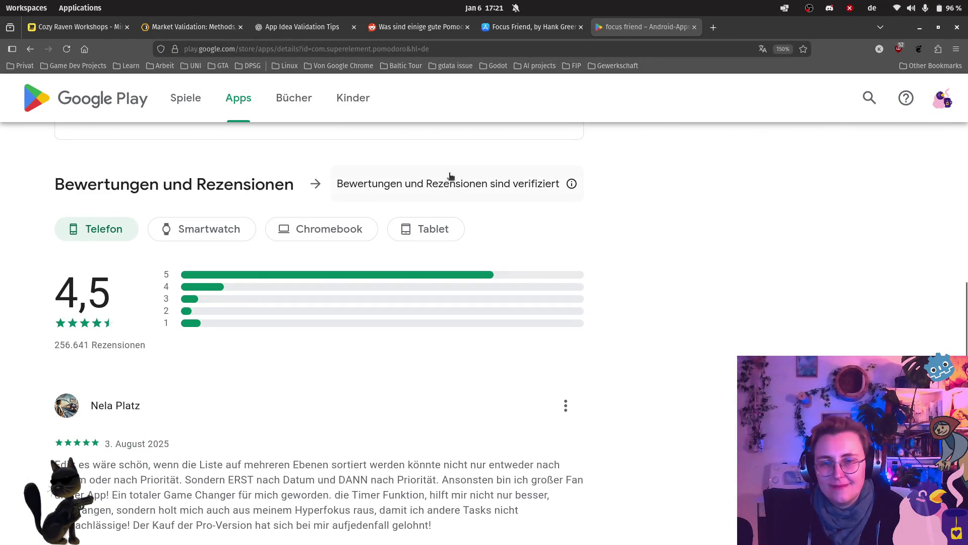
Dismiss the verified-ratings note and show all Focus To-Do reviews
{"action": "left_click", "coordinate": [463, 185]}
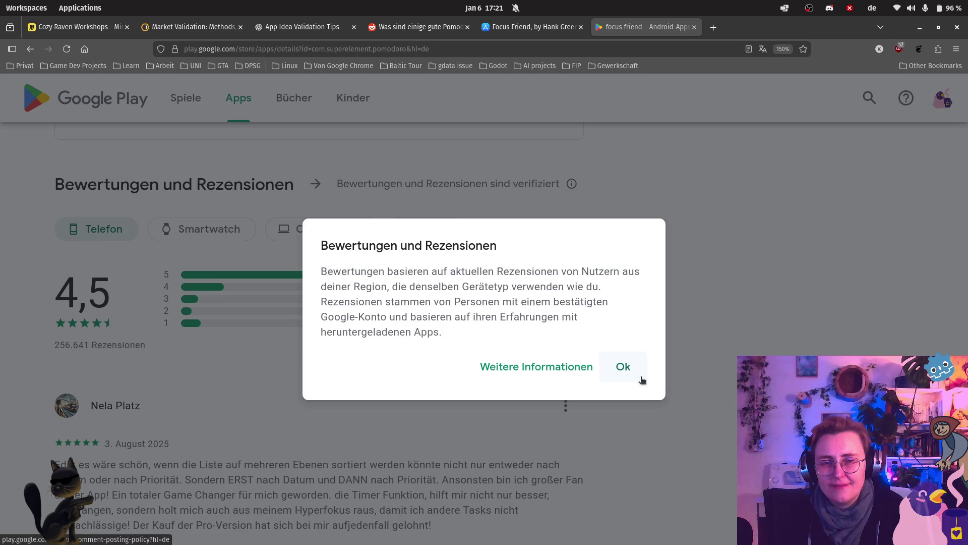
{"action": "left_click", "coordinate": [641, 376]}
{"action": "scroll", "coordinate": [297, 368], "scroll_direction": "down", "scroll_amount": 10}
{"action": "scroll", "coordinate": [287, 383], "scroll_direction": "down", "scroll_amount": 3}
{"action": "scroll", "coordinate": [279, 376], "scroll_direction": "up", "scroll_amount": 4}
{"action": "left_click", "coordinate": [126, 298]}
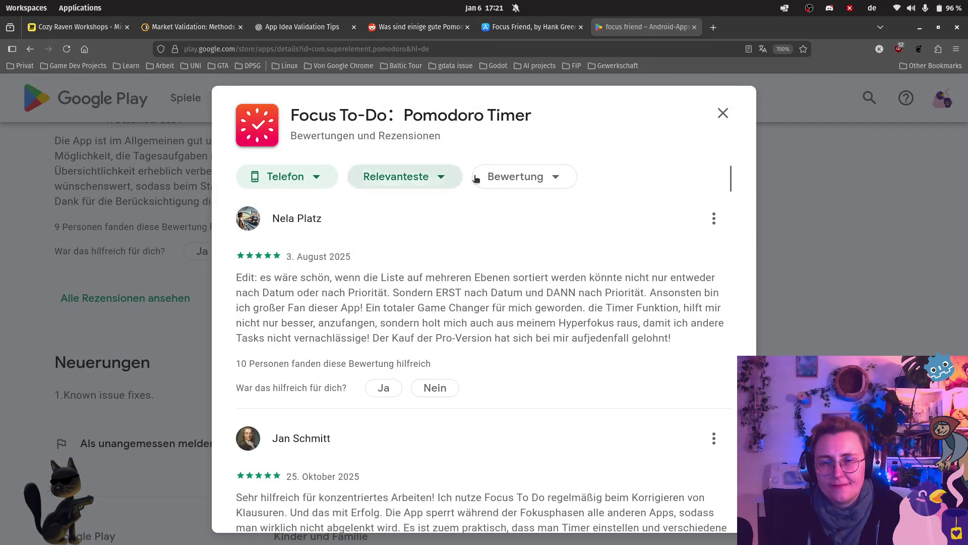
Filter Focus To-Do reviews to 4 Sterne, read them, and return to the Miro board
{"action": "left_click", "coordinate": [515, 176]}
{"action": "left_click", "coordinate": [525, 368]}
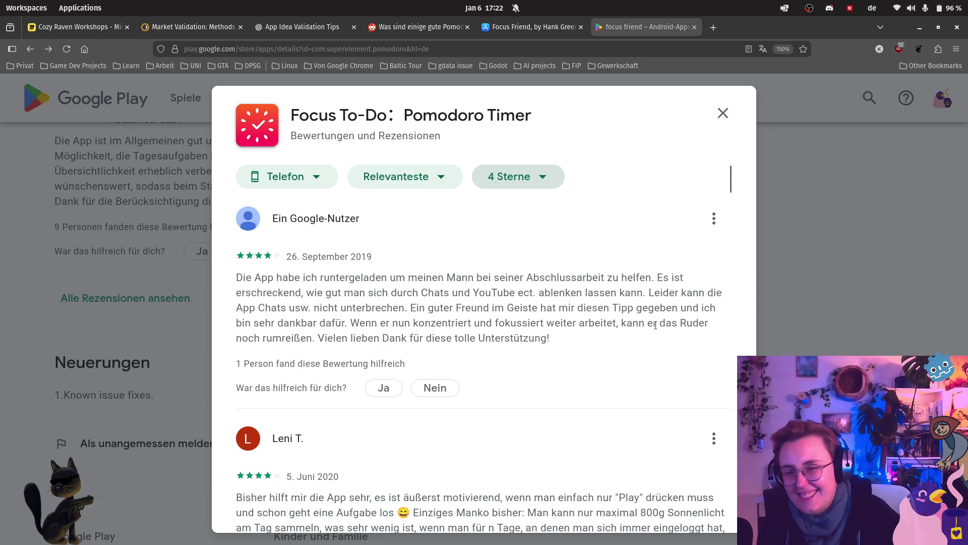
{"action": "scroll", "coordinate": [583, 305], "scroll_direction": "down", "scroll_amount": 2}
{"action": "scroll", "coordinate": [562, 295], "scroll_direction": "down", "scroll_amount": 1}
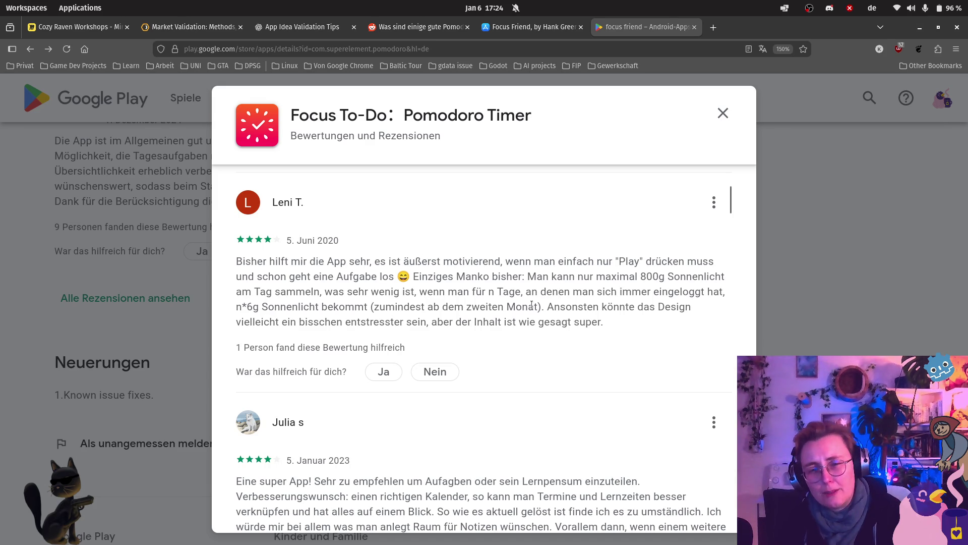
{"action": "scroll", "coordinate": [532, 305], "scroll_direction": "down", "scroll_amount": 2}
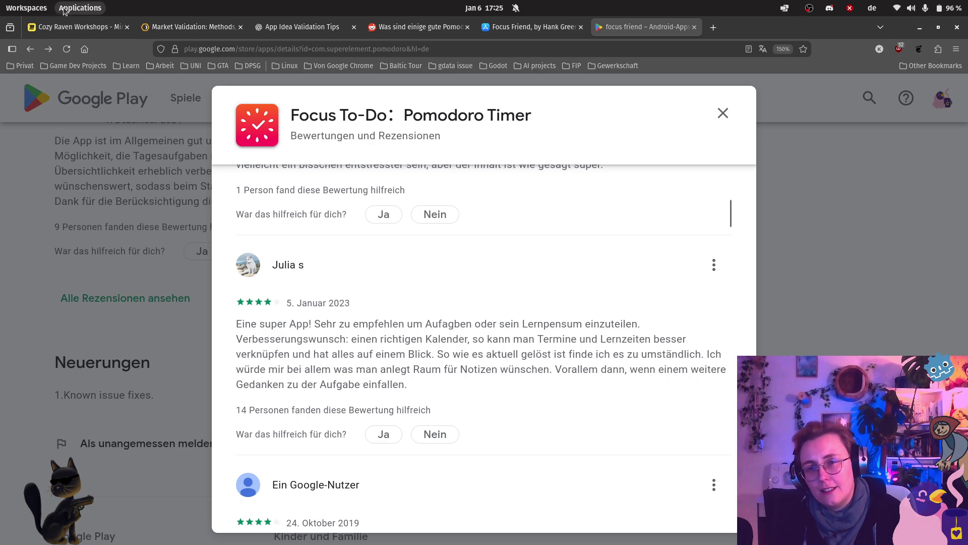
{"action": "left_click", "coordinate": [77, 27]}
{"action": "scroll", "coordinate": [412, 261], "scroll_direction": "down", "scroll_amount": 5}
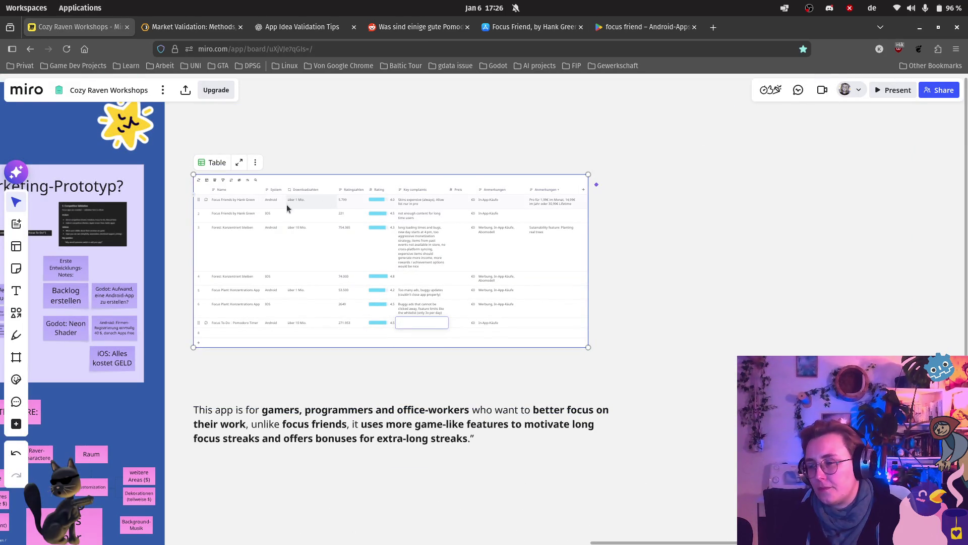
{"action": "left_click_drag", "start_coordinate": [266, 208], "coordinate": [746, 287]}
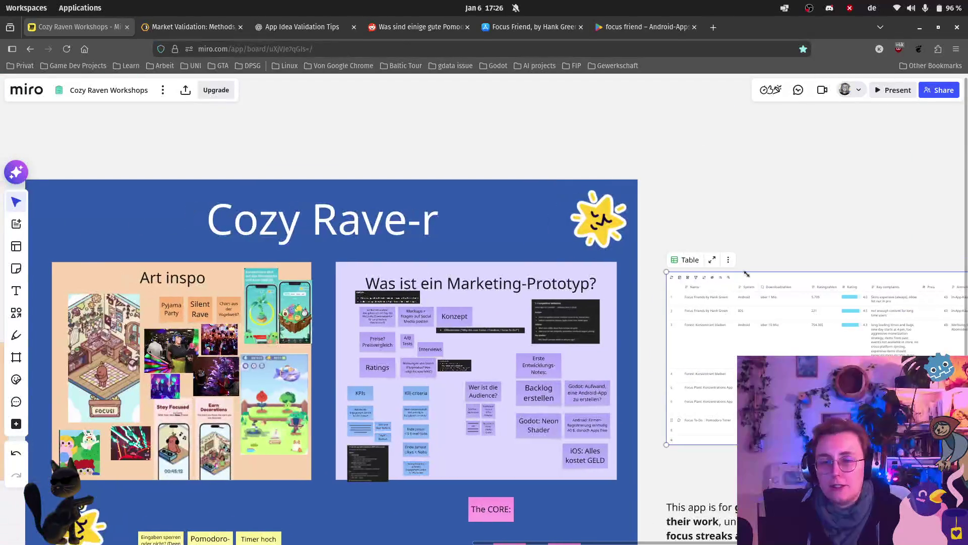
{"action": "left_click_drag", "start_coordinate": [354, 241], "coordinate": [512, 207]}
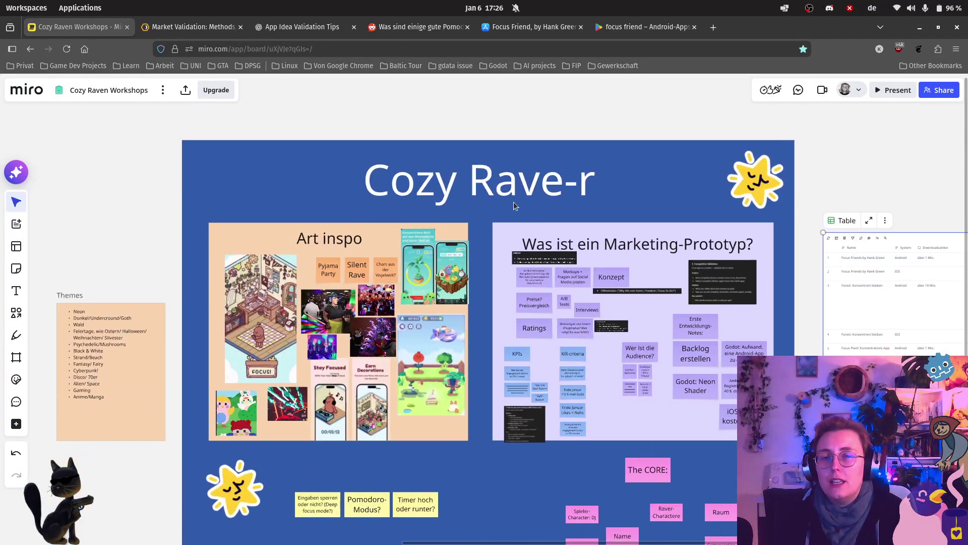
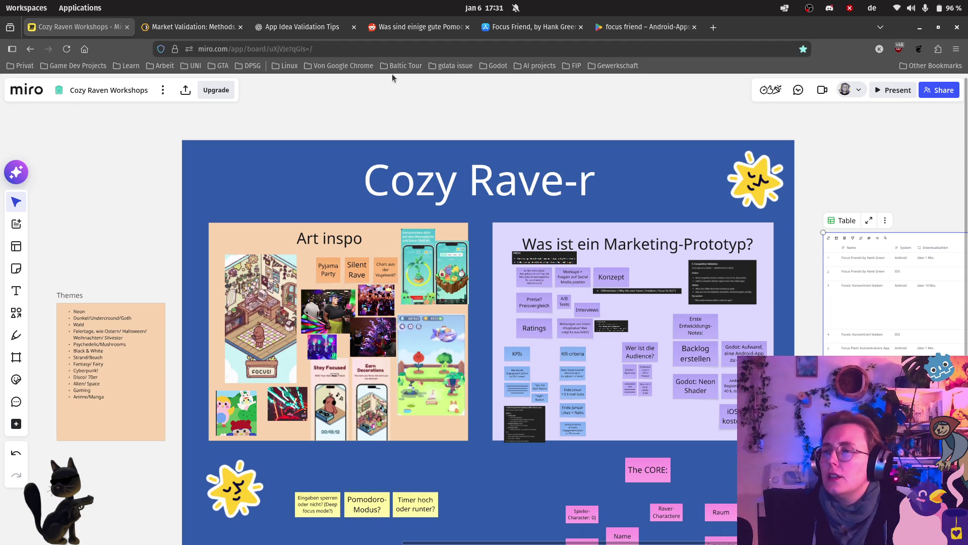
{"action": "scroll", "coordinate": [738, 303], "scroll_direction": "down", "scroll_amount": 2}
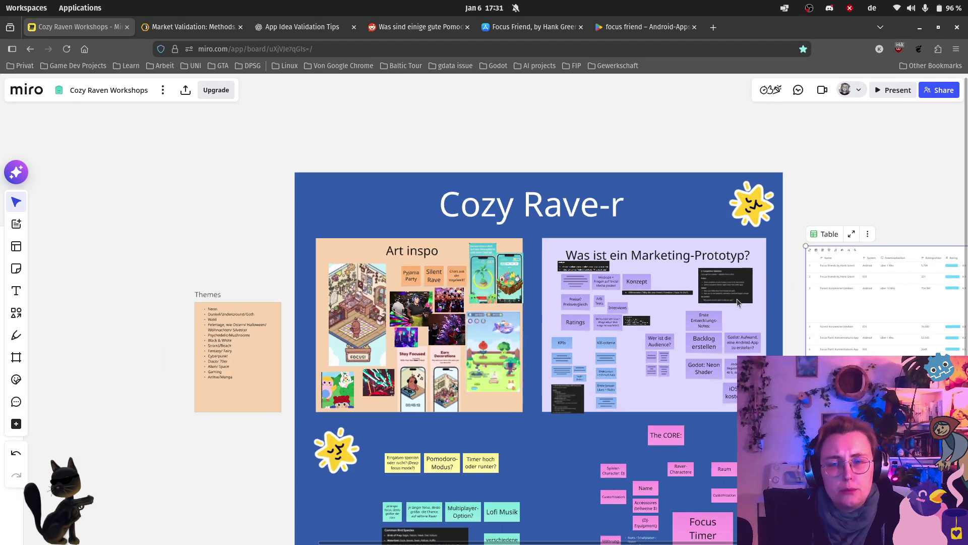
{"action": "scroll", "coordinate": [435, 244], "scroll_direction": "up", "scroll_amount": 3}
{"action": "scroll", "coordinate": [489, 244], "scroll_direction": "up", "scroll_amount": 3}
{"action": "scroll", "coordinate": [489, 244], "scroll_direction": "up", "scroll_amount": 2}
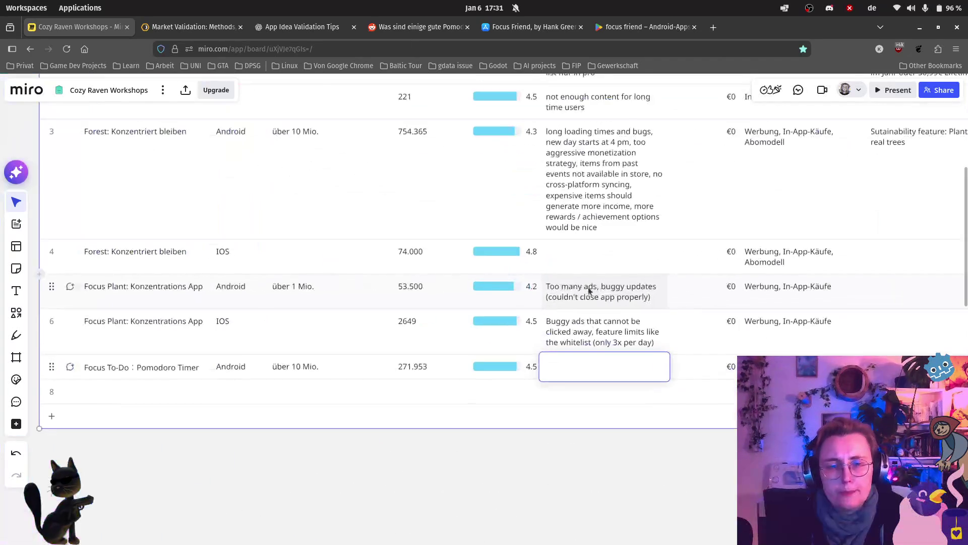
Switch over to the Focus To-Do Google Play reviews tab
{"action": "left_click", "coordinate": [534, 28]}
{"action": "left_click", "coordinate": [643, 27]}
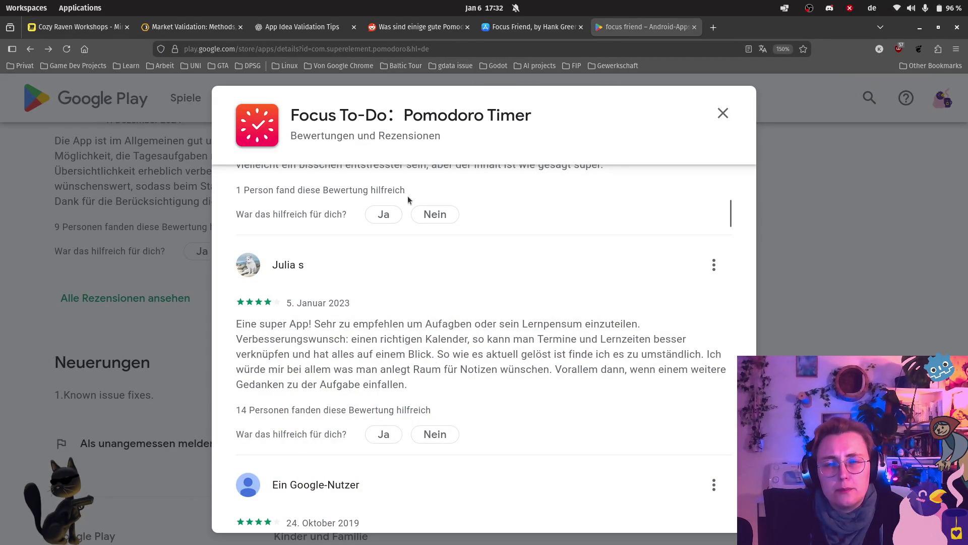
{"action": "scroll", "coordinate": [510, 265], "scroll_direction": "up", "scroll_amount": 5}
Filter the Focus To-Do reviews to '3 Sterne', checking the Miro board in between
{"action": "left_click", "coordinate": [508, 180]}
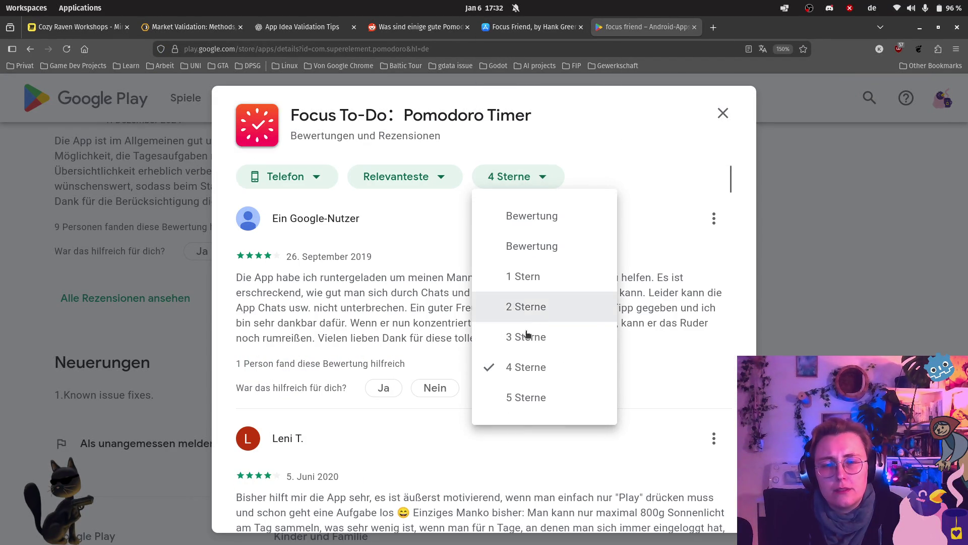
{"action": "left_click", "coordinate": [525, 337]}
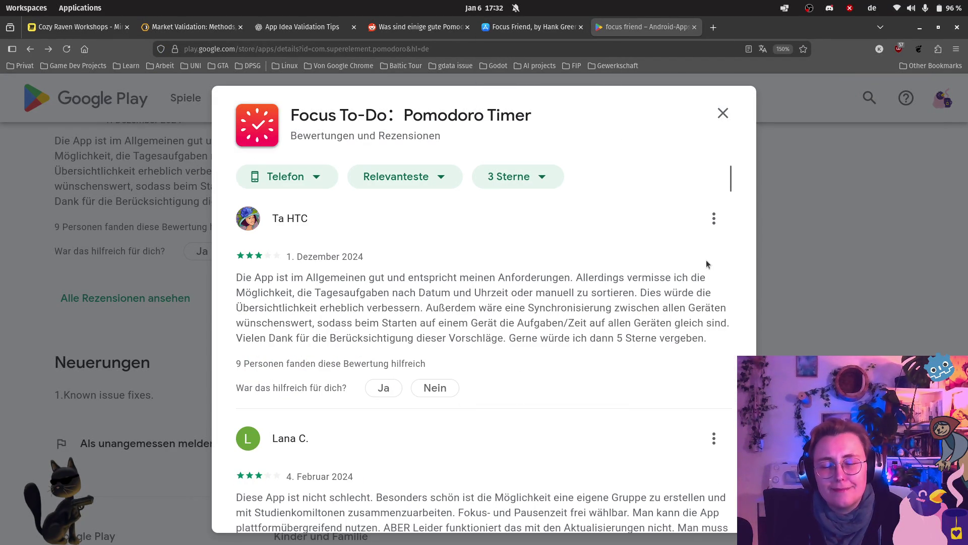
{"action": "left_click", "coordinate": [102, 21]}
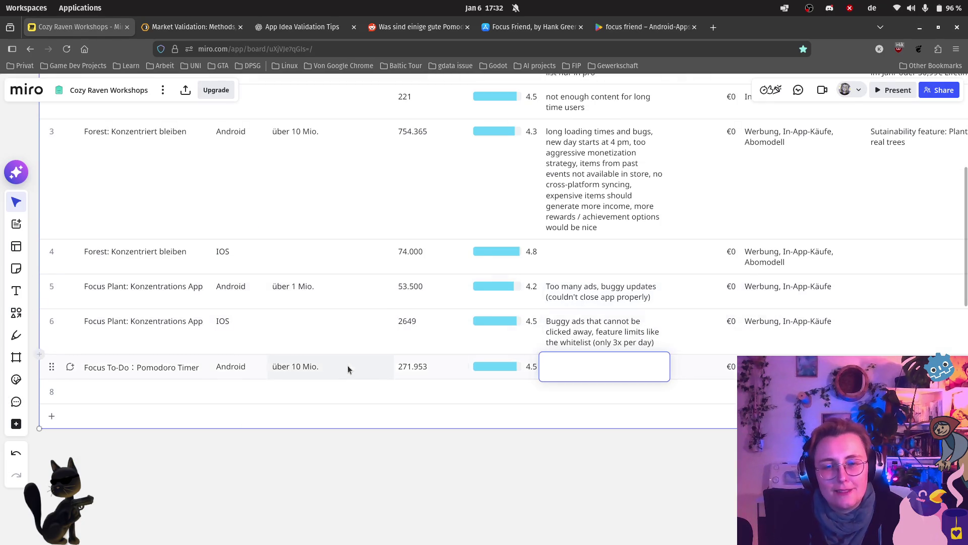
{"action": "scroll", "coordinate": [409, 341], "scroll_direction": "up", "scroll_amount": 2}
{"action": "scroll", "coordinate": [470, 319], "scroll_direction": "down", "scroll_amount": 5}
{"action": "scroll", "coordinate": [454, 477], "scroll_direction": "up", "scroll_amount": 2}
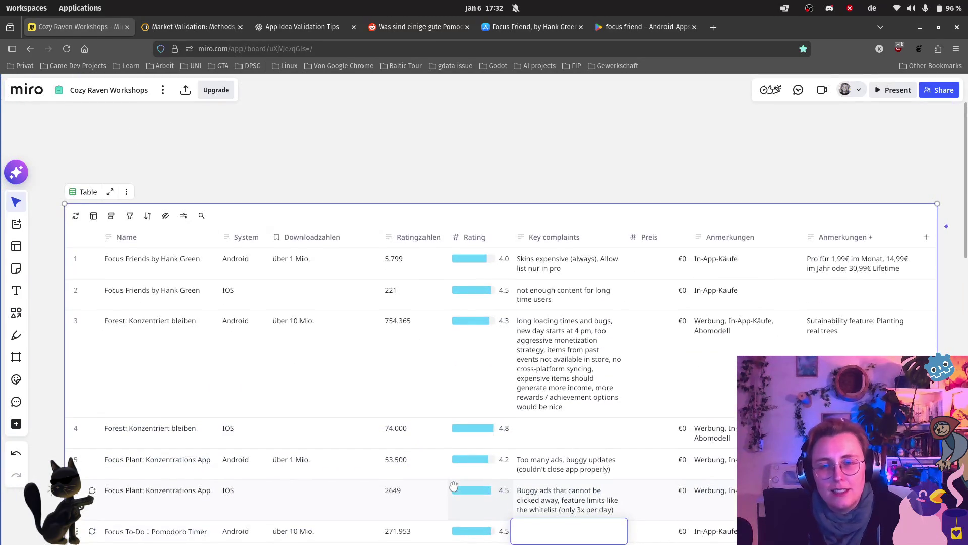
{"action": "scroll", "coordinate": [454, 486], "scroll_direction": "down", "scroll_amount": 2}
{"action": "left_click", "coordinate": [652, 27]}
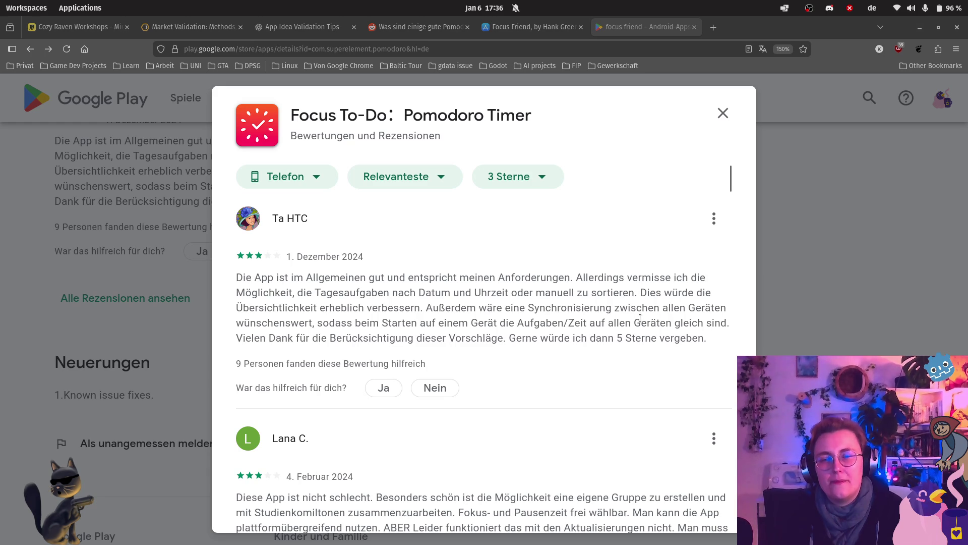
{"action": "scroll", "coordinate": [640, 318], "scroll_direction": "down", "scroll_amount": 1}
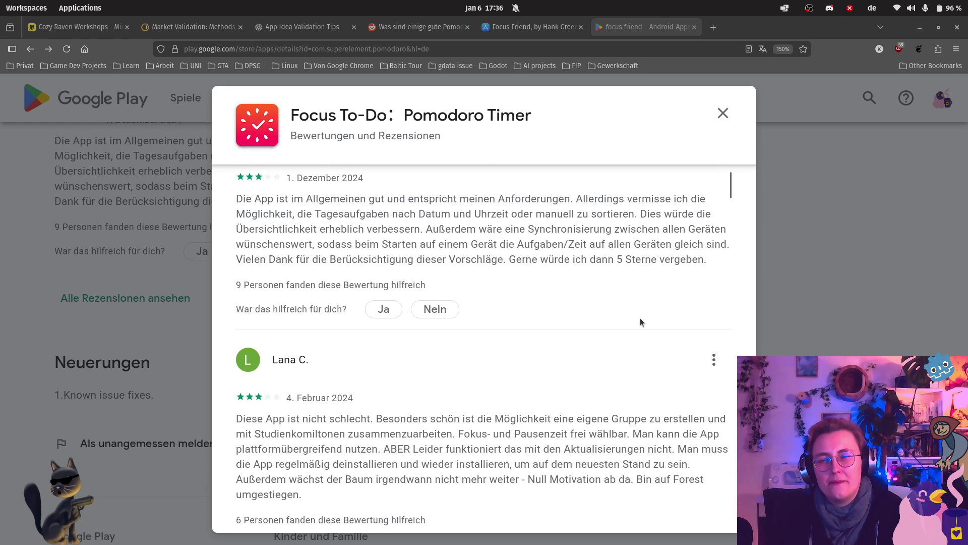
{"action": "scroll", "coordinate": [641, 322], "scroll_direction": "down", "scroll_amount": 1}
{"action": "scroll", "coordinate": [640, 321], "scroll_direction": "down", "scroll_amount": 1}
{"action": "scroll", "coordinate": [641, 318], "scroll_direction": "down", "scroll_amount": 1}
{"action": "scroll", "coordinate": [640, 318], "scroll_direction": "up", "scroll_amount": 1}
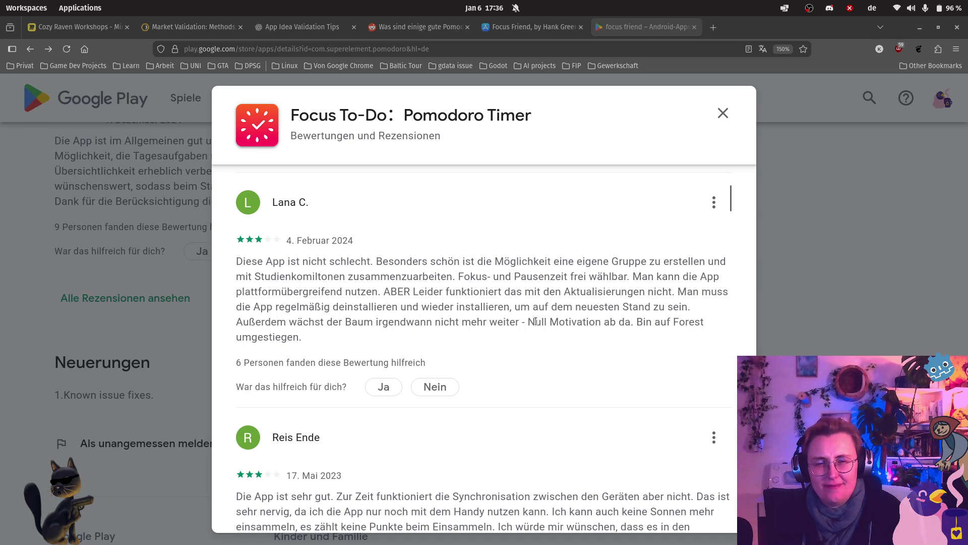
{"action": "left_click", "coordinate": [74, 29]}
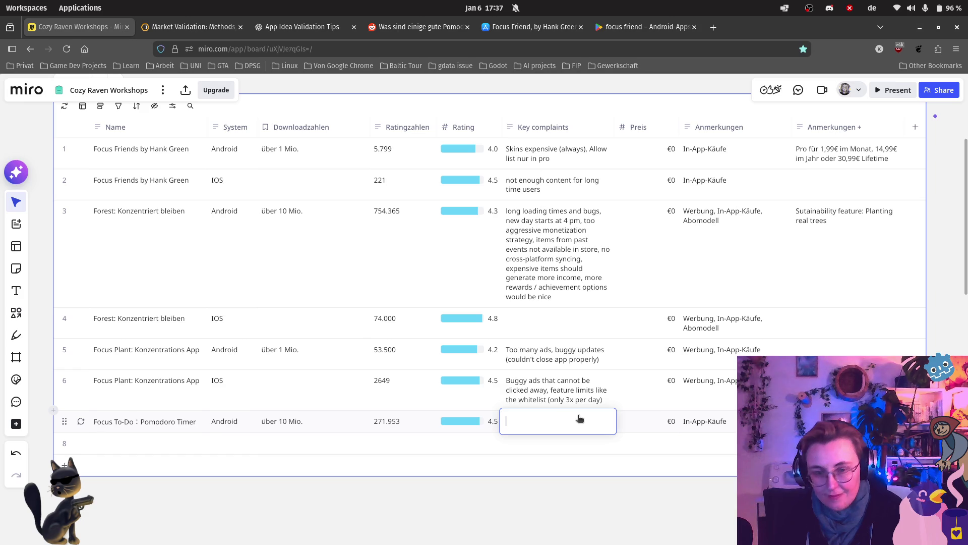
{"action": "type", "text": "Zunot"}
Correct the complaint text in row 7 and return to the Google Play reviews
{"action": "key", "text": "BackSpace"}
{"action": "key", "text": "BackSpace"}
{"action": "key", "text": "BackSpace"}
{"action": "type", "text": "N"}
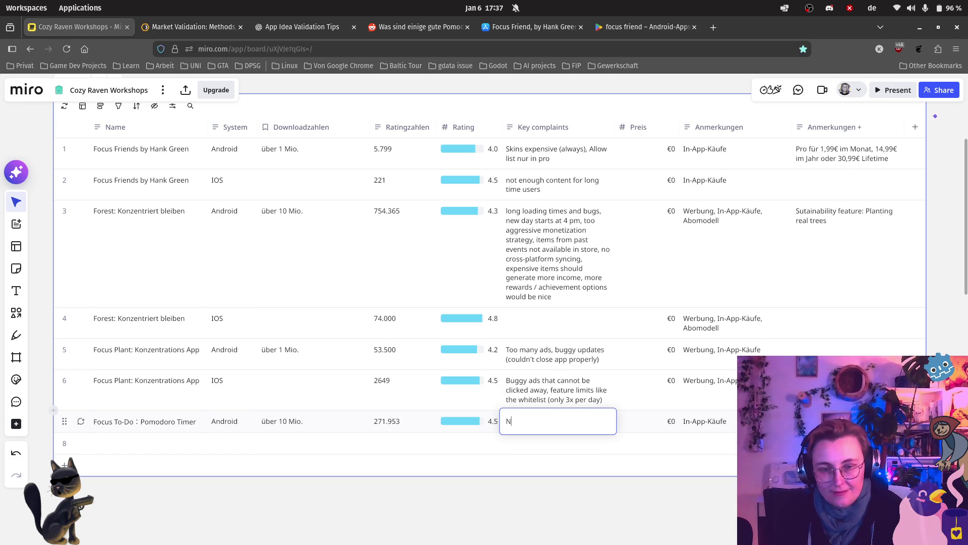
{"action": "type", "text": "ot enoug"}
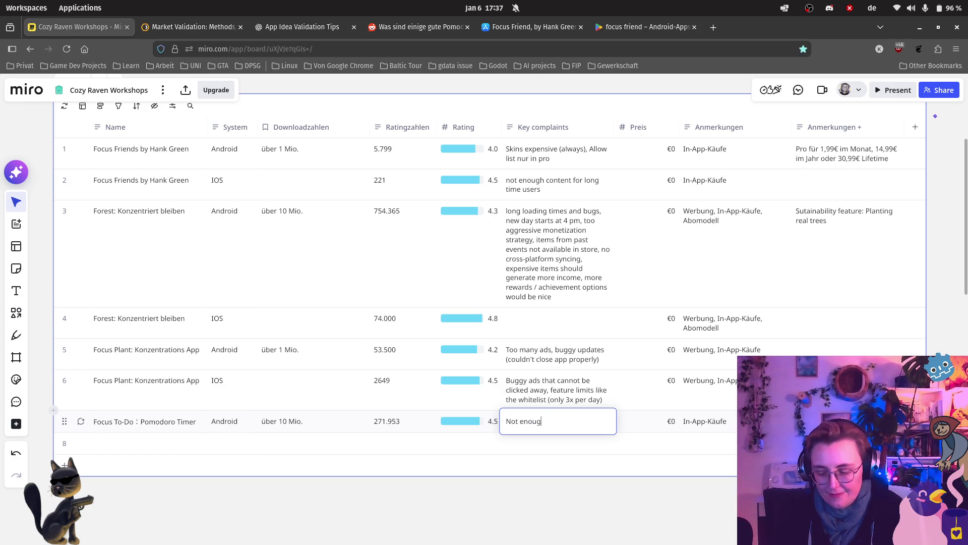
{"action": "type", "text": "h content in the long run"}
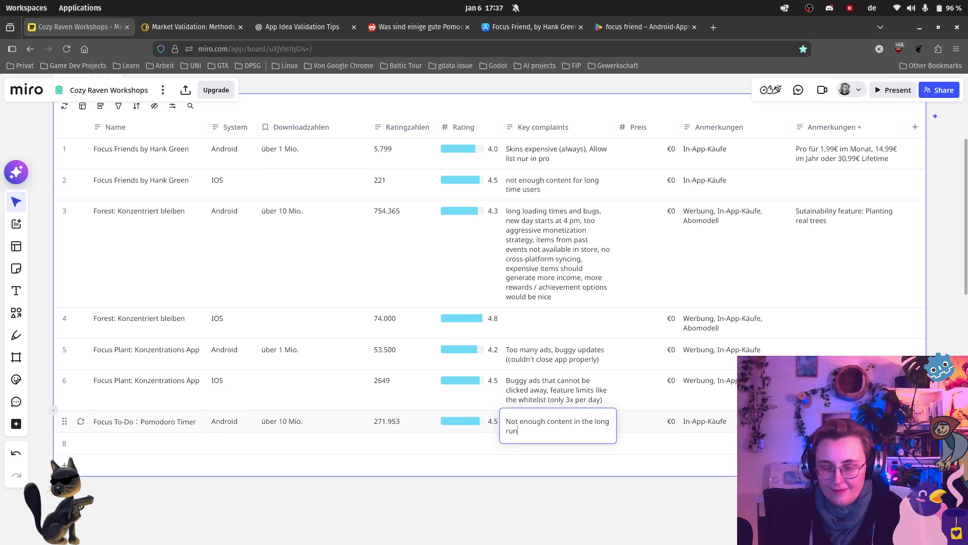
{"action": "left_click", "coordinate": [628, 26]}
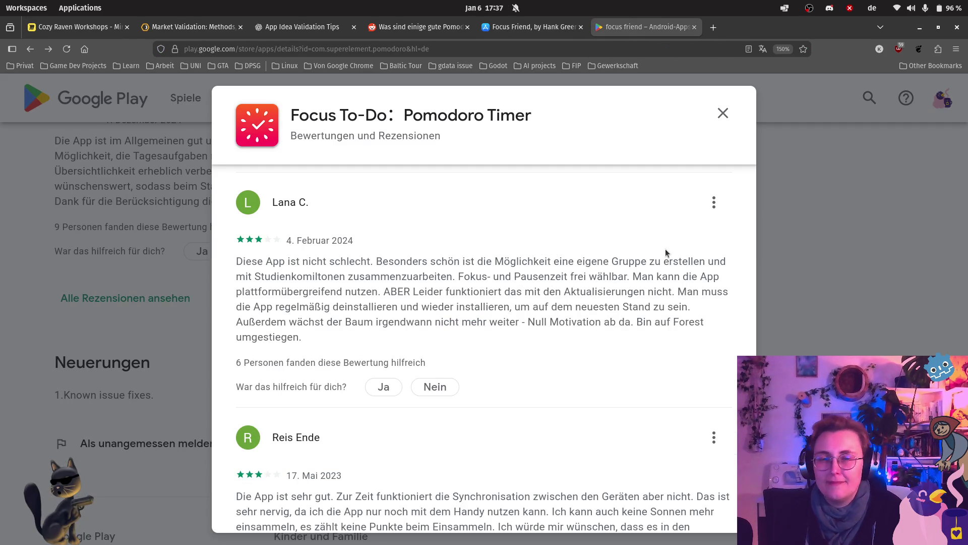